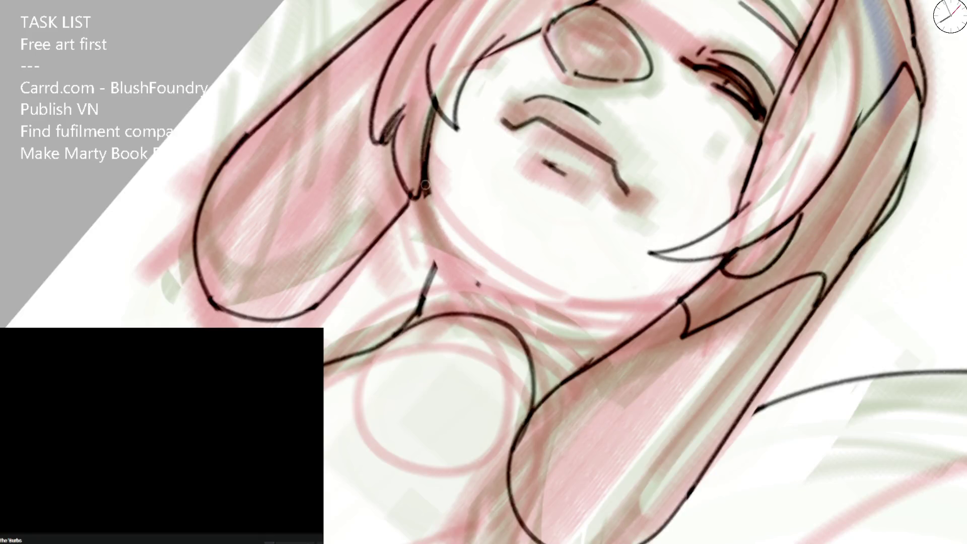
- Ink the left character's jaw and neck line, her chin, and a second neck line
mouse_move(424, 185)
left_mouse_down()
mouse_move(459, 251)
mouse_move(551, 293)
left_mouse_up()
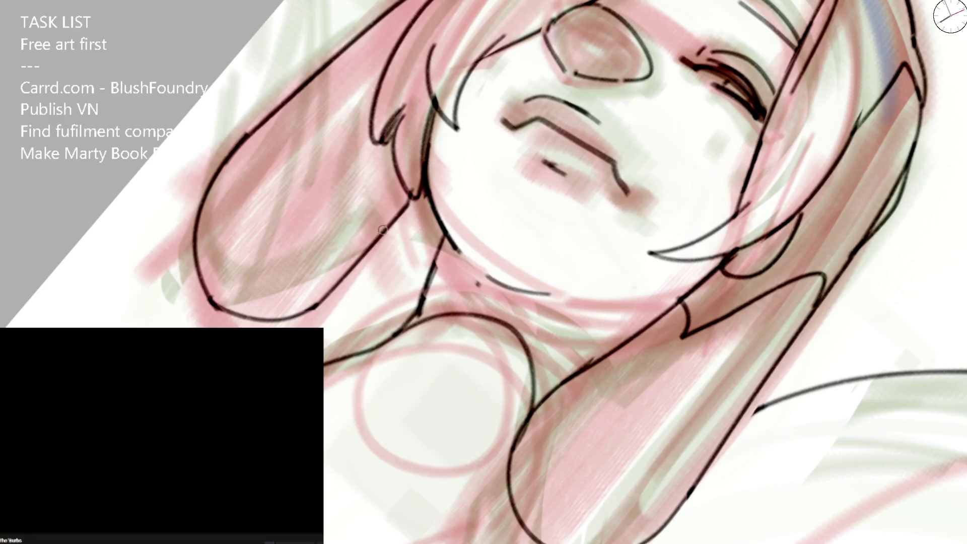
left_click_drag(382, 230, 429, 270)
mouse_move(414, 324)
left_mouse_down()
mouse_move(450, 247)
mouse_move(509, 256)
left_mouse_up()
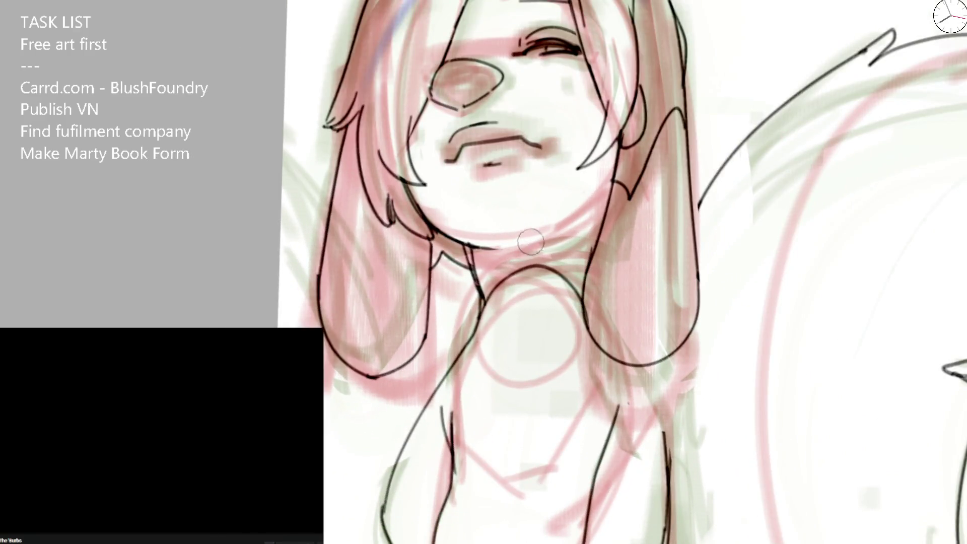
- Redraw the jawline longer and refine the hair strands beside her face
left_click_drag(519, 247, 606, 209)
key("ctrl+z")
left_click_drag(616, 141, 615, 174)
left_click_drag(622, 119, 613, 174)
key("ctrl+0")
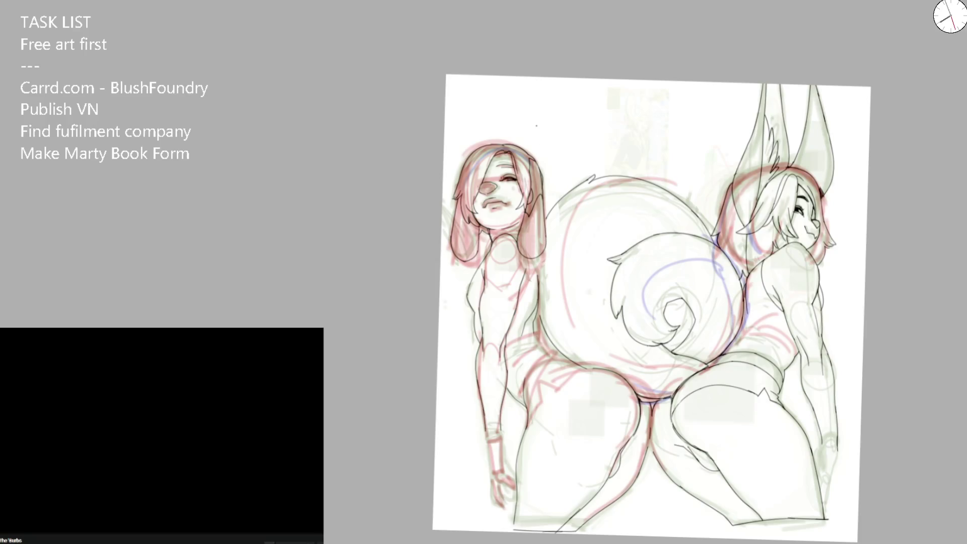
- Trim the line top near the tail and ink the long, jagged hair edge beside it
scroll(506, 169, "up", 3)
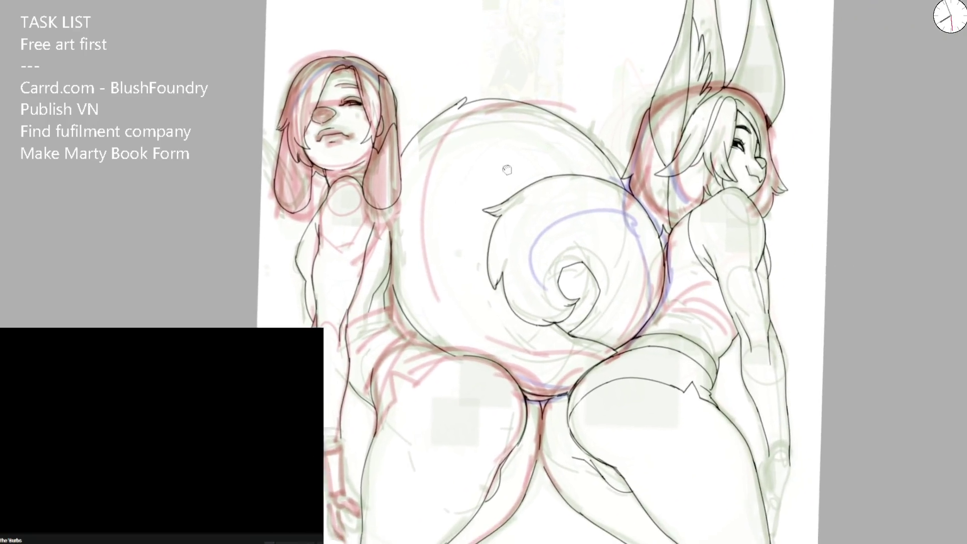
scroll(507, 170, "up", 5)
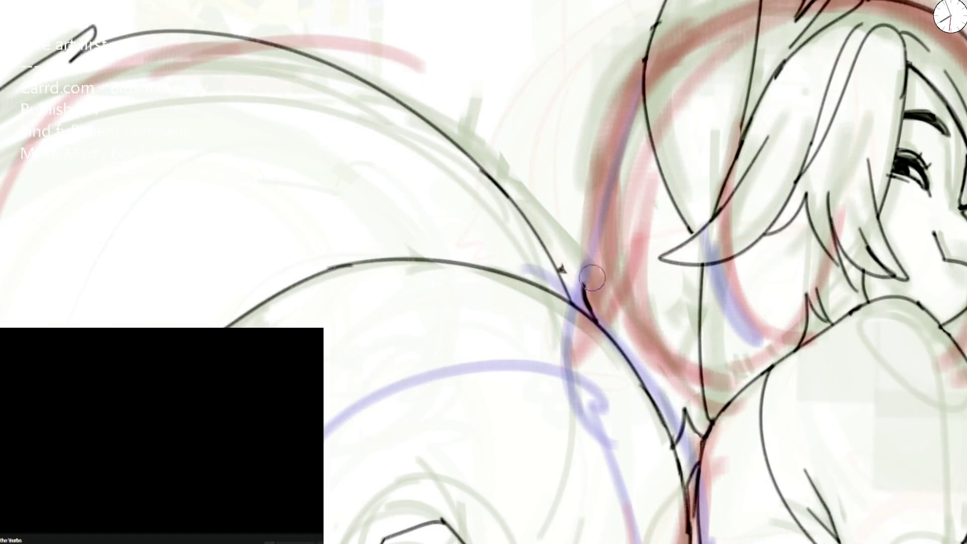
left_click_drag(664, 5, 644, 83)
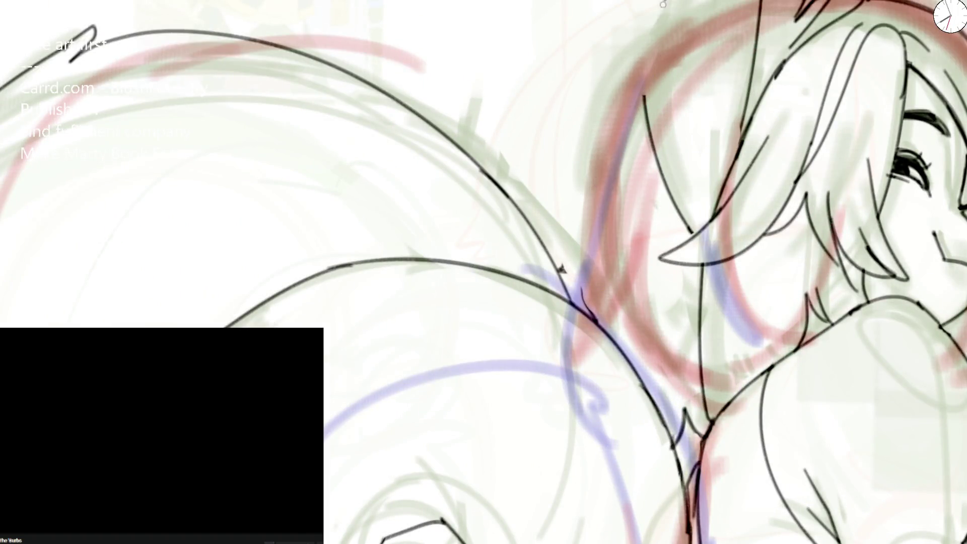
mouse_move(657, 20)
left_mouse_down()
mouse_move(617, 269)
mouse_move(622, 355)
left_mouse_up()
mouse_move(595, 322)
left_mouse_down()
mouse_move(581, 294)
mouse_move(623, 354)
left_mouse_up()
key("ctrl+0")
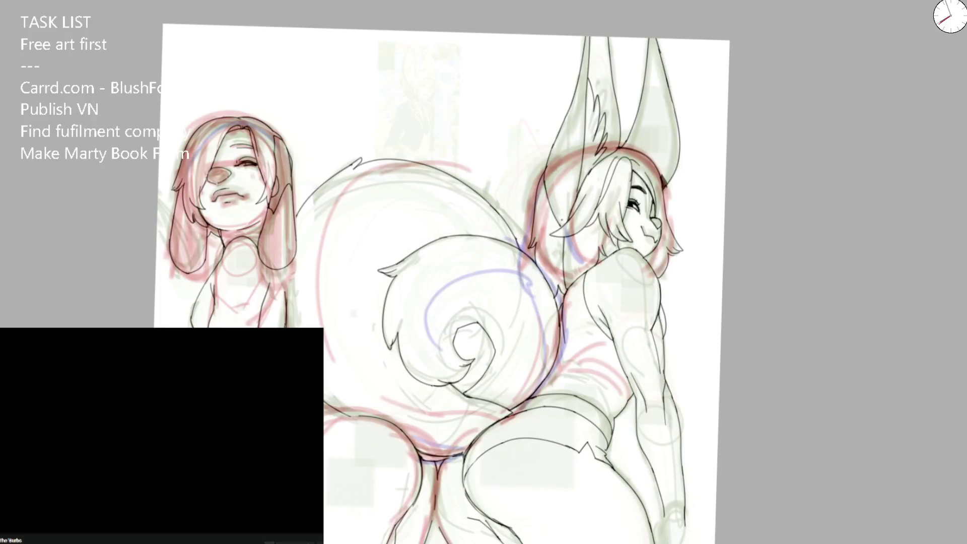
- On the mirrored canvas, extend the head outline to the hair and add short strokes atop the head
key("m")
scroll(293, 204, "up", 3)
scroll(312, 151, "up", 2)
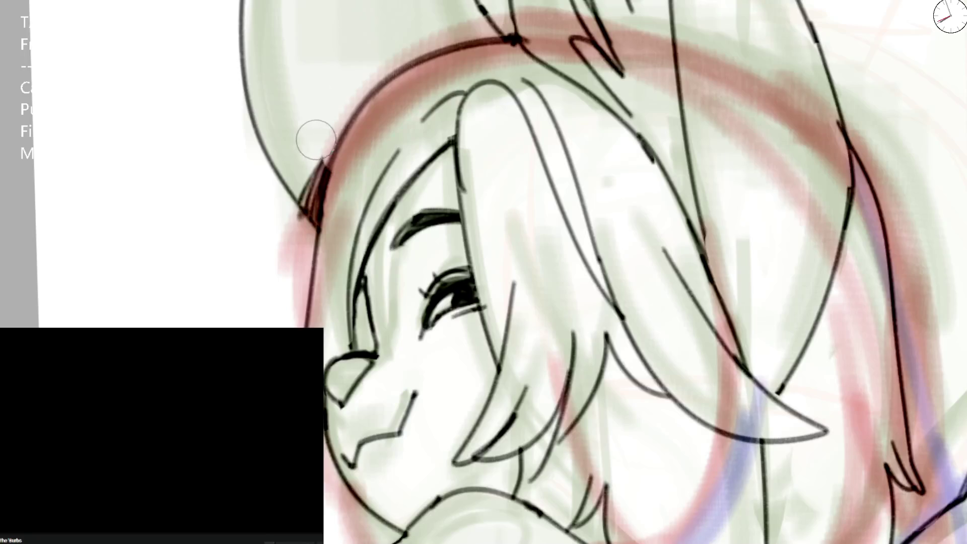
left_click_drag(272, 160, 320, 228)
left_click_drag(509, 23, 554, 60)
key("ctrl+0")
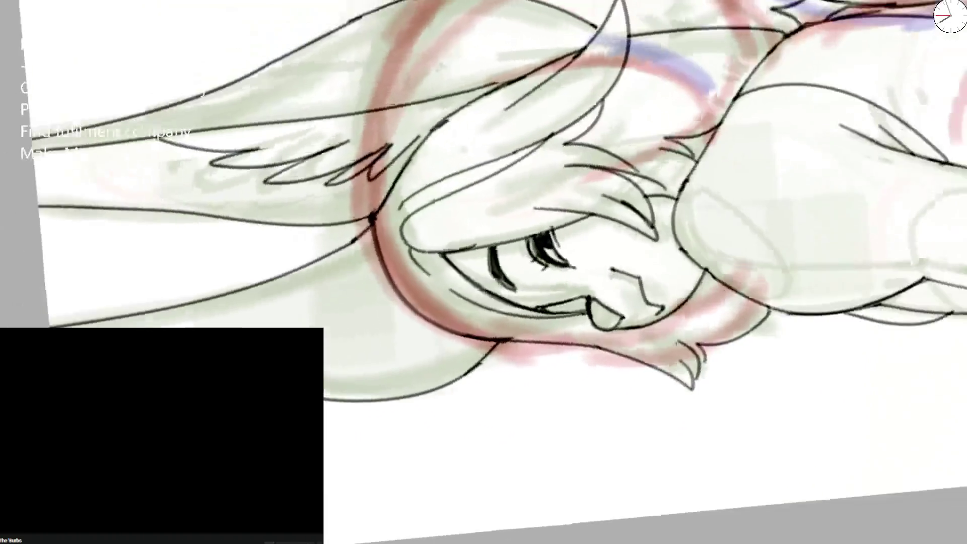
scroll(434, 105, "up", 2)
scroll(395, 159, "down", 2)
scroll(461, 108, "down", 2)
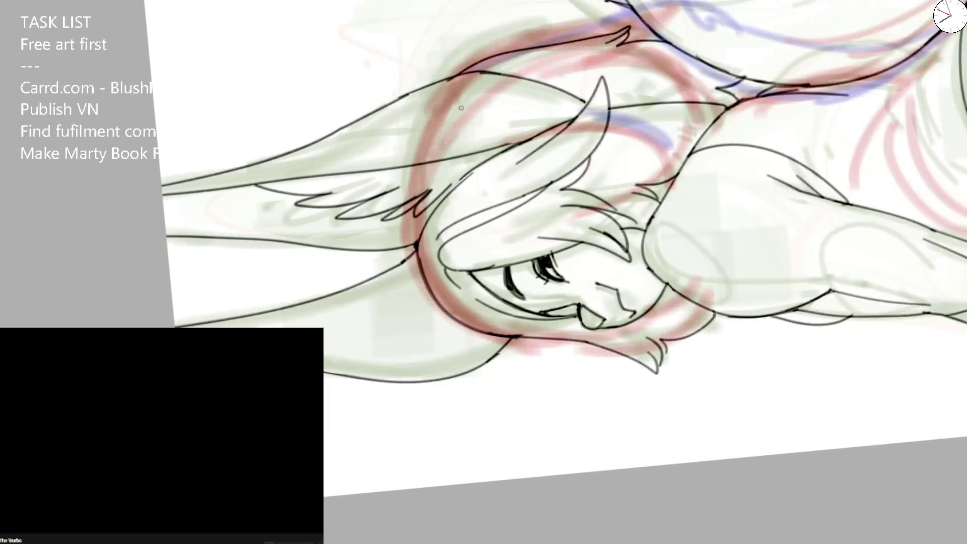
scroll(461, 107, "up", 1)
scroll(472, 186, "up", 1)
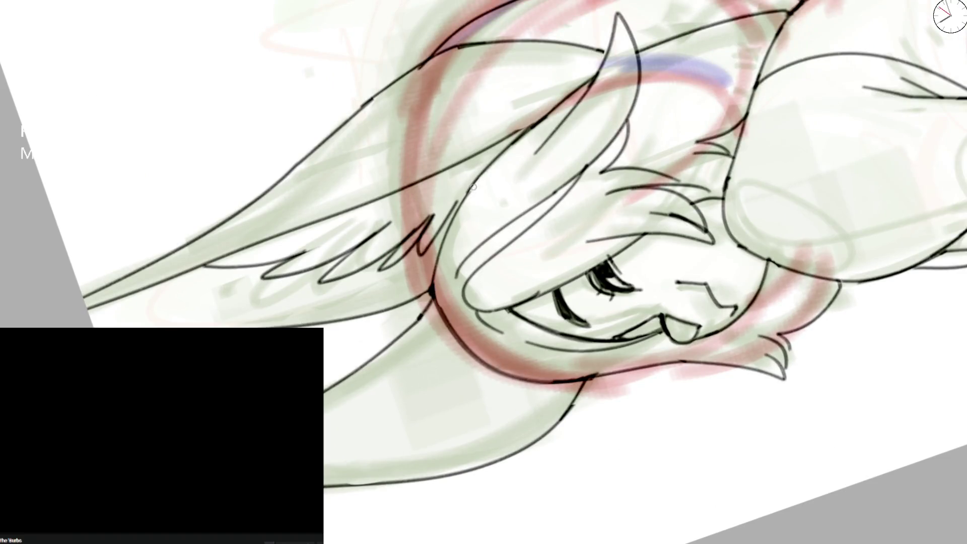
scroll(473, 187, "down", 2)
scroll(476, 170, "up", 2)
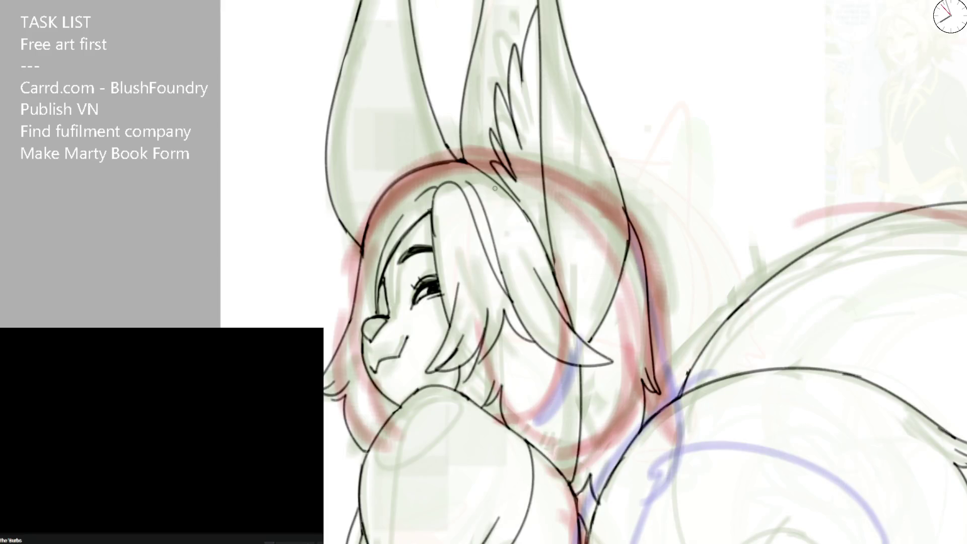
- Erase the old head outline's end and ink a new curve along the red guide arc
key("m")
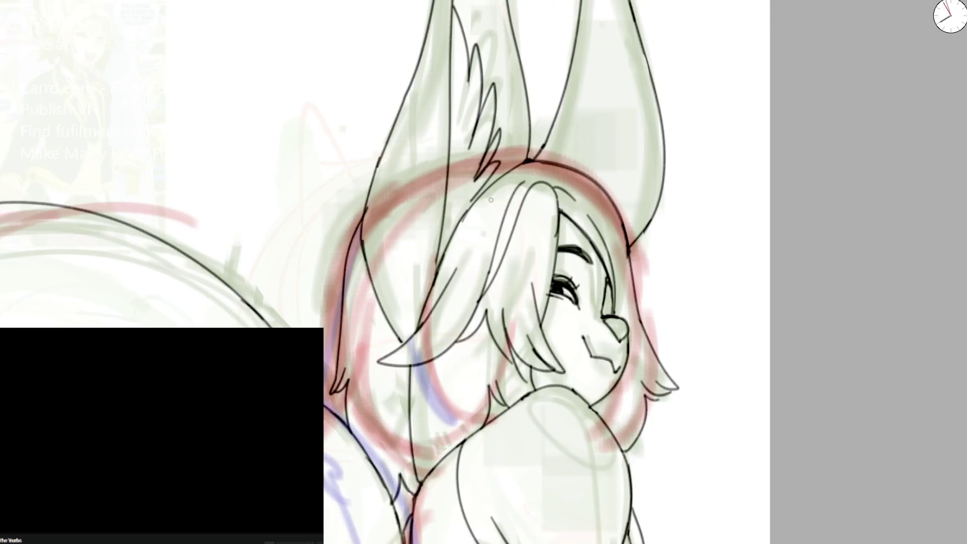
mouse_move(516, 169)
left_mouse_down()
mouse_move(599, 127)
mouse_move(517, 84)
left_mouse_up()
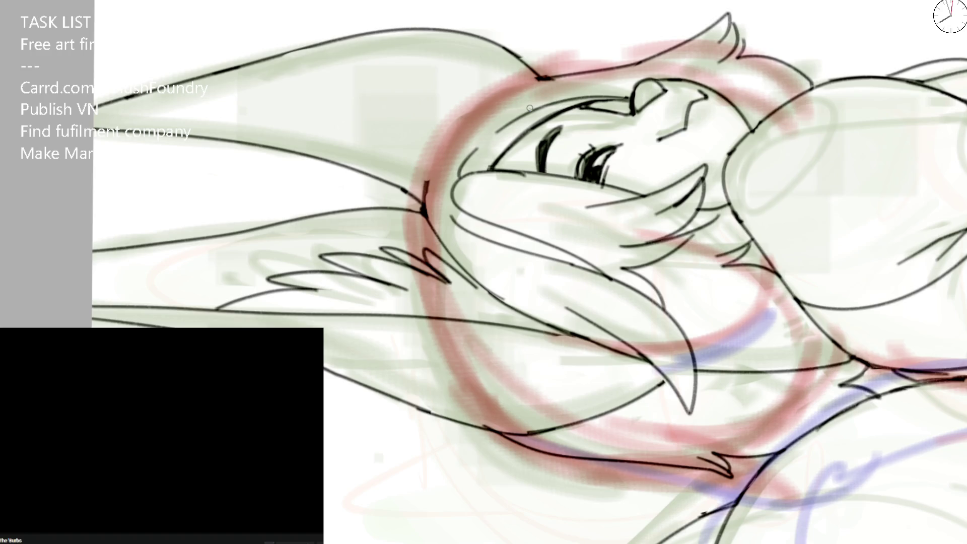
mouse_move(403, 191)
left_mouse_down()
mouse_move(419, 180)
mouse_move(413, 191)
left_mouse_up()
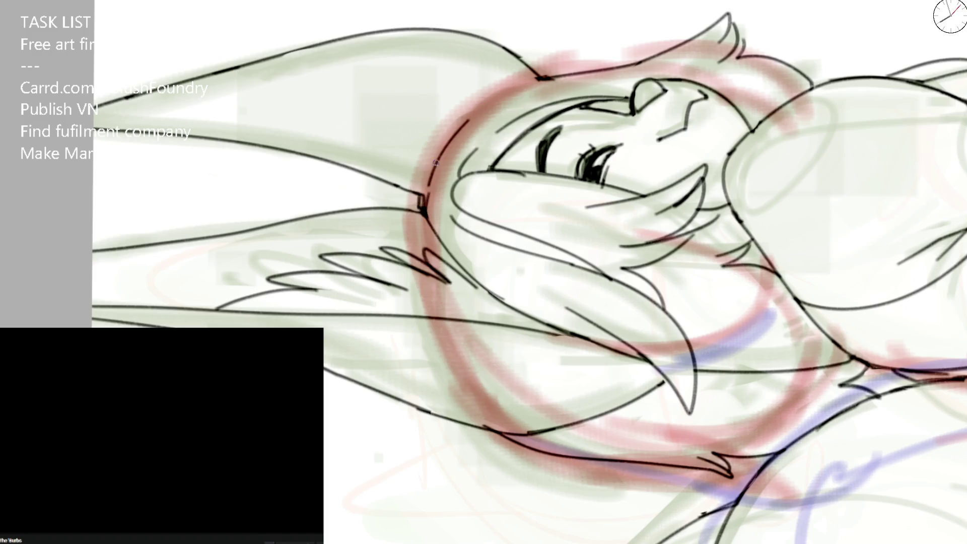
left_click_drag(427, 194, 543, 79)
scroll(543, 80, "down", 3)
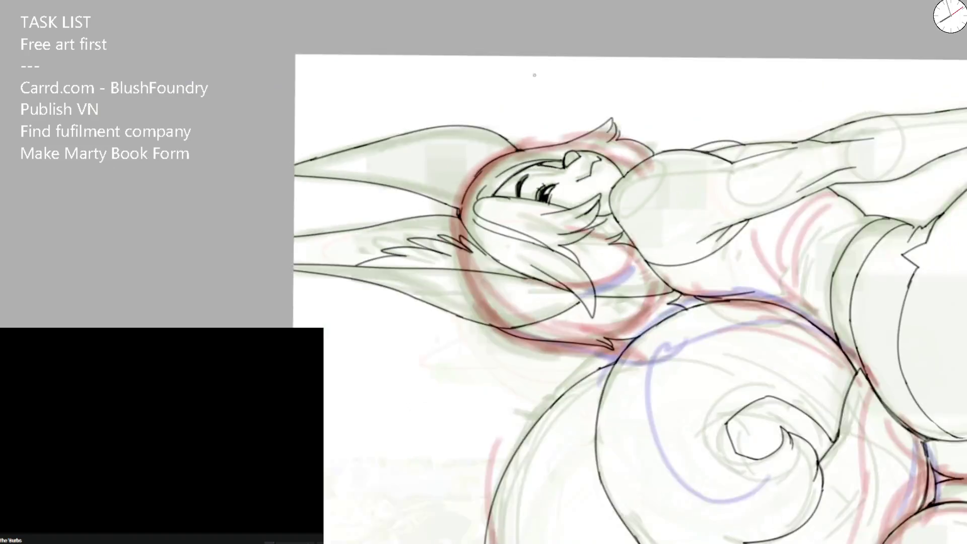
key("Delete")
scroll(497, 196, "up", 4)
scroll(497, 196, "up", 2)
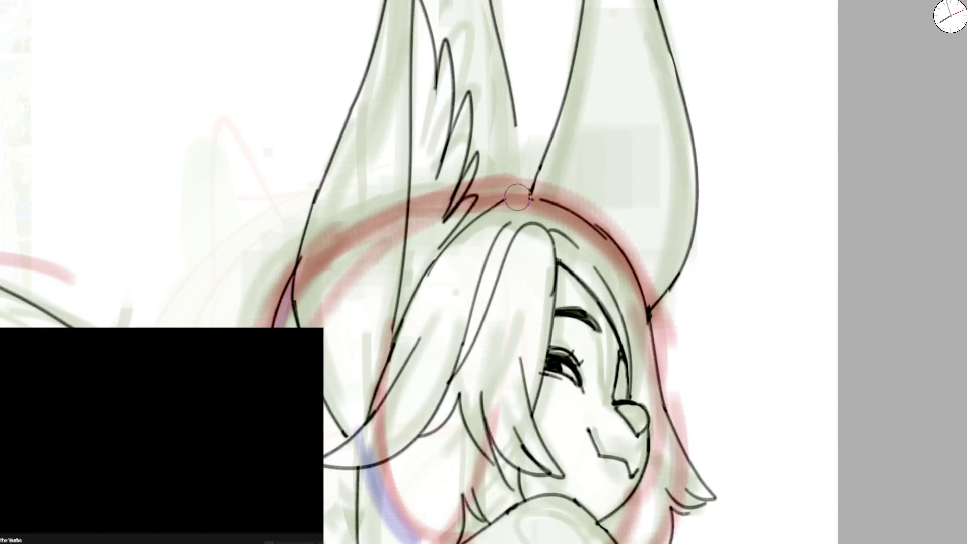
- Ink the inner ear line down to the head
left_click_drag(510, 80, 510, 186)
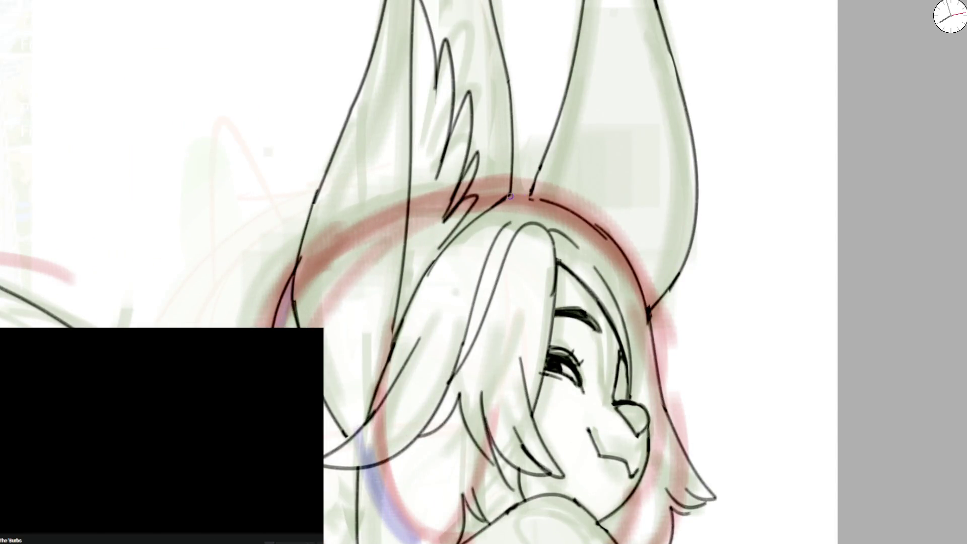
scroll(510, 195, "down", 3)
scroll(497, 172, "down", 2)
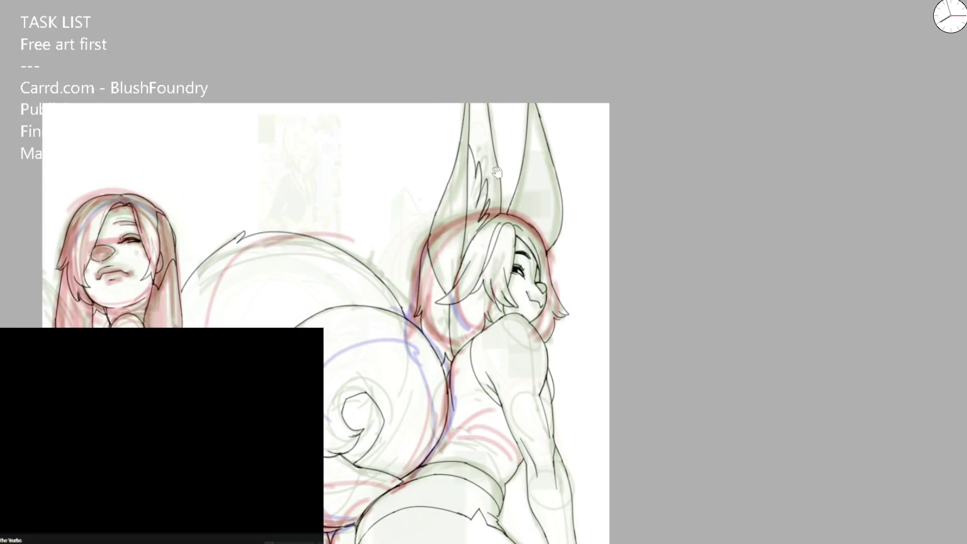
- Erase the remaining old head-outline strokes and the top of the hair line
key("m")
scroll(504, 179, "up", 2)
scroll(509, 180, "up", 3)
left_click_drag(514, 181, 505, 195)
left_click_drag(456, 242, 492, 195)
mouse_move(367, 271)
left_mouse_down()
mouse_move(433, 191)
mouse_move(524, 152)
left_mouse_up()
mouse_move(370, 270)
left_mouse_down()
mouse_move(352, 314)
mouse_move(509, 172)
left_mouse_up()
- Join the ear lines to the head outline and add a short dark stroke on the head
mouse_move(518, 130)
left_mouse_down()
mouse_move(534, 161)
mouse_move(504, 171)
left_mouse_up()
mouse_move(554, 121)
left_mouse_down()
mouse_move(564, 155)
mouse_move(555, 146)
mouse_move(600, 186)
left_mouse_up()
key("ctrl+z")
mouse_move(550, 106)
left_mouse_down()
mouse_move(558, 166)
mouse_move(640, 227)
mouse_move(554, 151)
left_mouse_up()
scroll(640, 228, "down", 3)
scroll(504, 202, "up", 4)
mouse_move(465, 227)
left_mouse_down()
mouse_move(484, 194)
mouse_move(523, 164)
left_mouse_up()
scroll(484, 194, "down", 5)
scroll(523, 163, "down", 1)
scroll(523, 164, "up", 1)
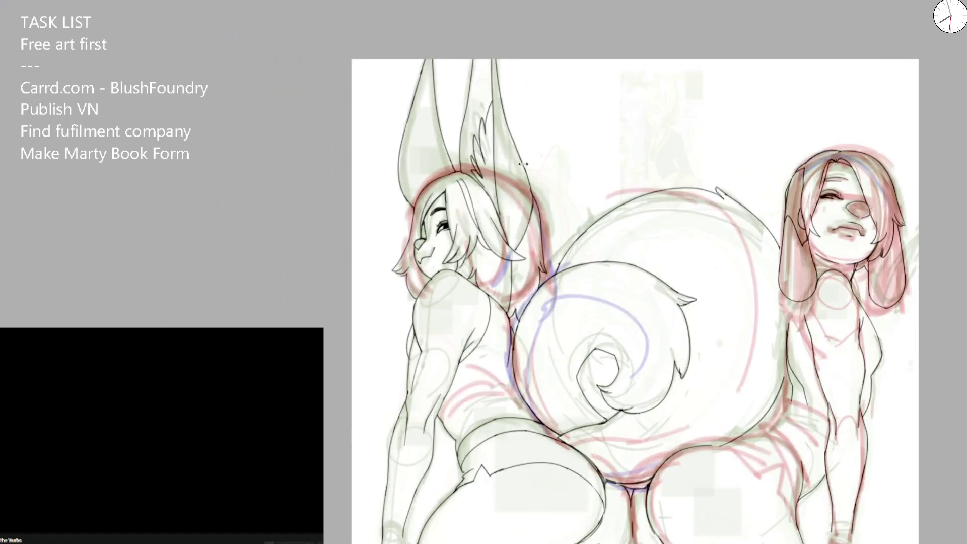
- Ink the ear's outer edge line, redrawing it once for a cleaner stroke
scroll(524, 164, "up", 5)
mouse_move(473, 5)
left_mouse_down()
mouse_move(541, 193)
mouse_move(529, 307)
left_mouse_up()
key("ctrl+z")
mouse_move(514, 136)
left_mouse_down()
mouse_move(543, 209)
mouse_move(541, 260)
left_mouse_up()
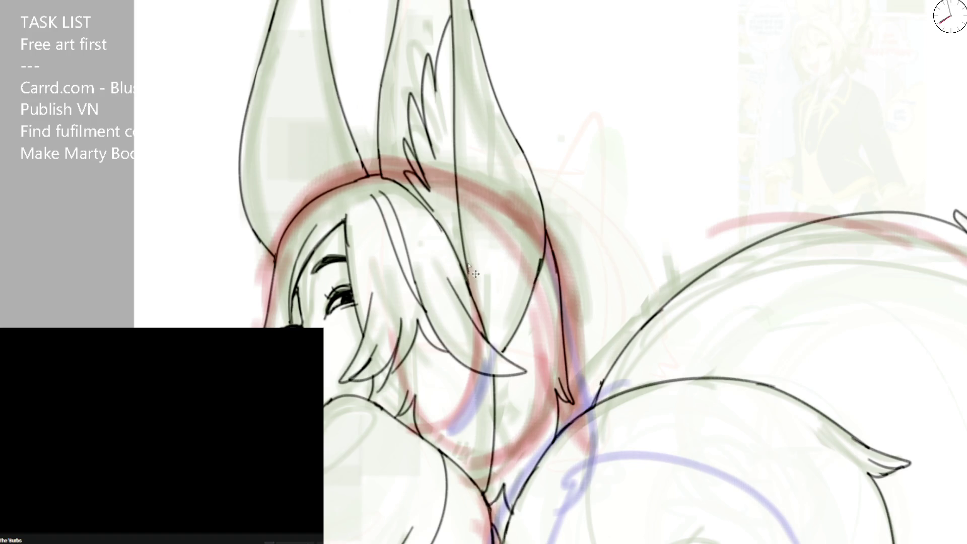
left_click_drag(468, 279, 487, 328)
key("ctrl+z")
- Ink a long line down the ear and replace the old diagonal hair line with a curve
key("m")
scroll(507, 253, "up", 2)
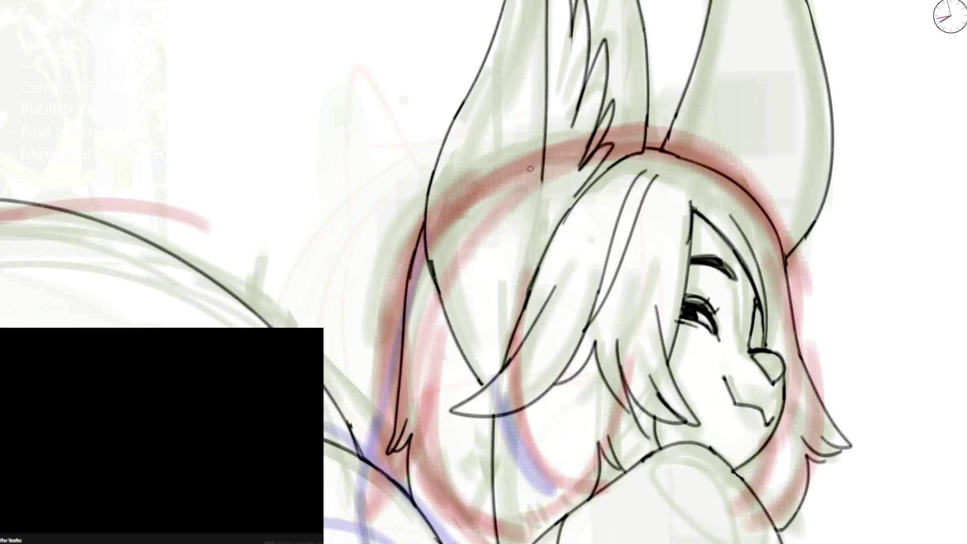
left_click_drag(545, 159, 541, 248)
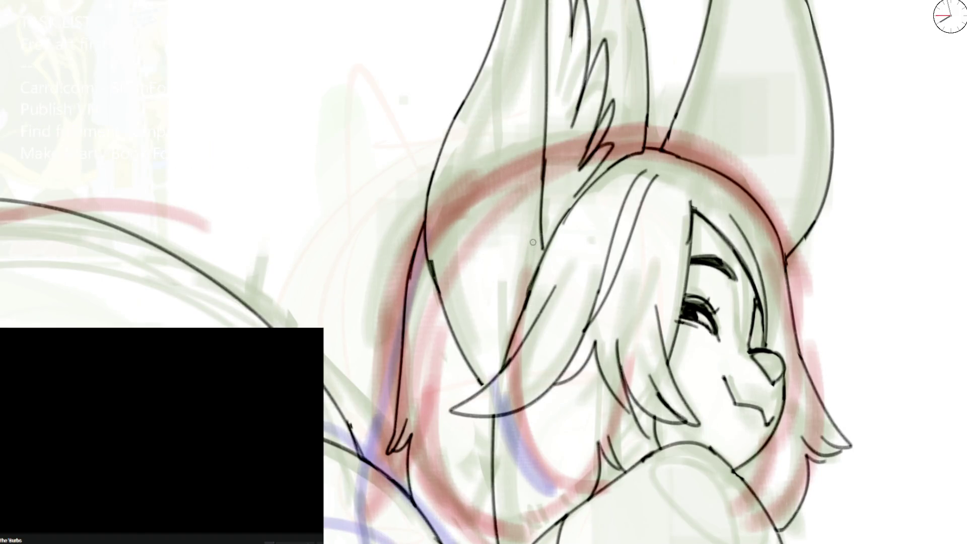
key("ctrl+z")
key("ctrl+z")
left_click_drag(546, 100, 527, 279)
left_click_drag(433, 252, 478, 388)
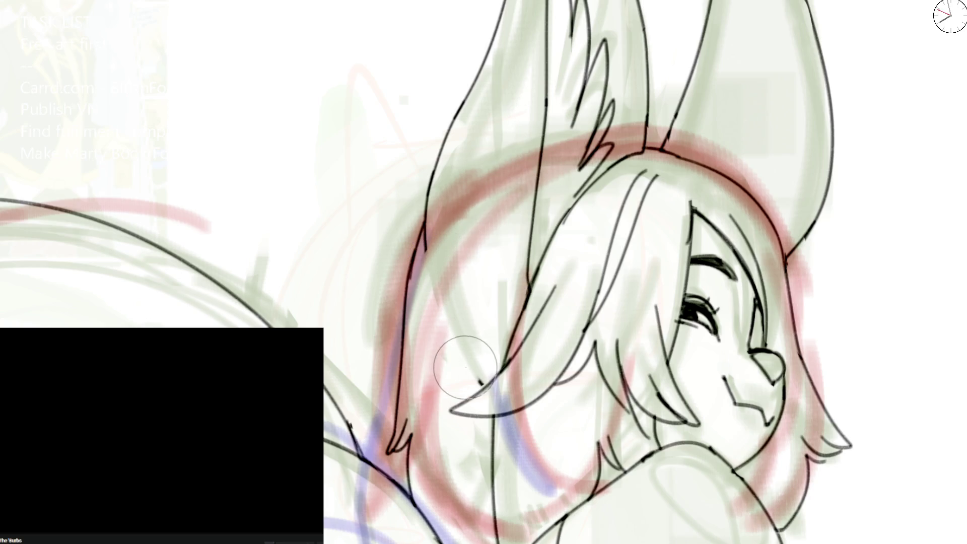
left_click_drag(427, 255, 489, 376)
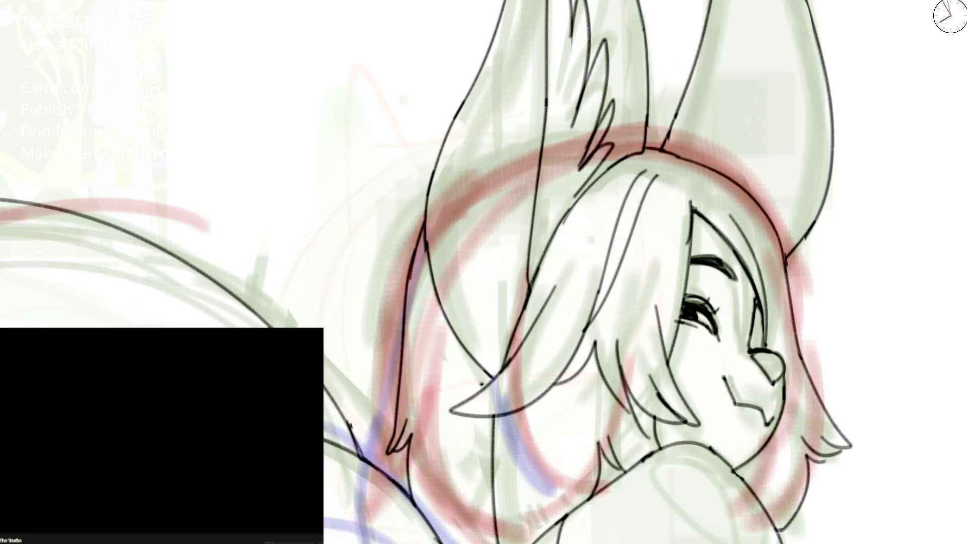
- Ink the ear's long inner edge and close the gap at the top of its curve
left_click_drag(643, 150, 538, 177)
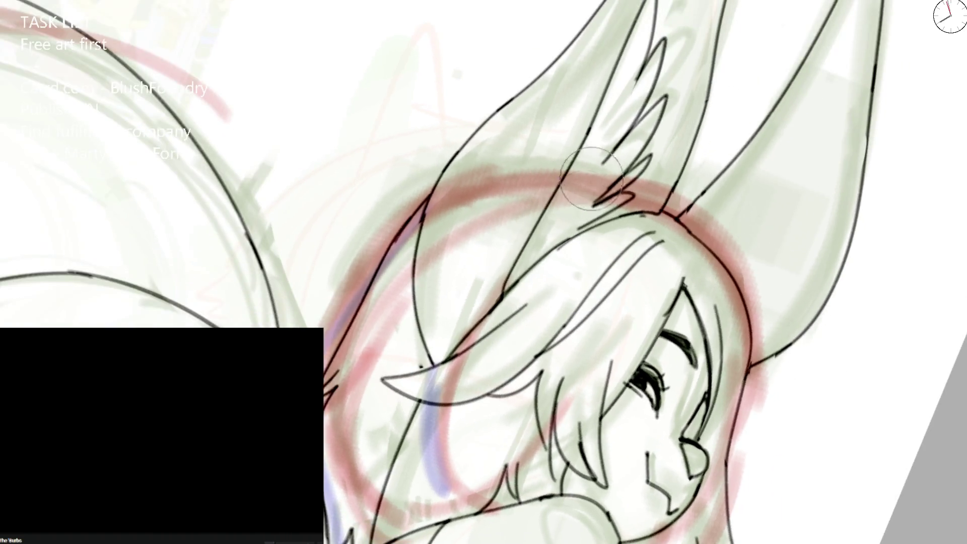
left_click_drag(606, 91, 518, 255)
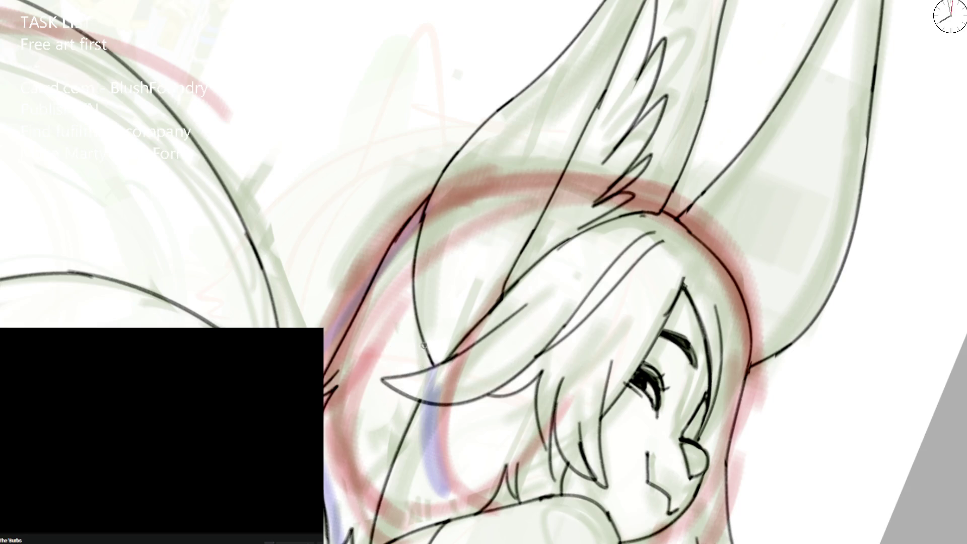
left_click_drag(418, 242, 422, 213)
key("ctrl+0")
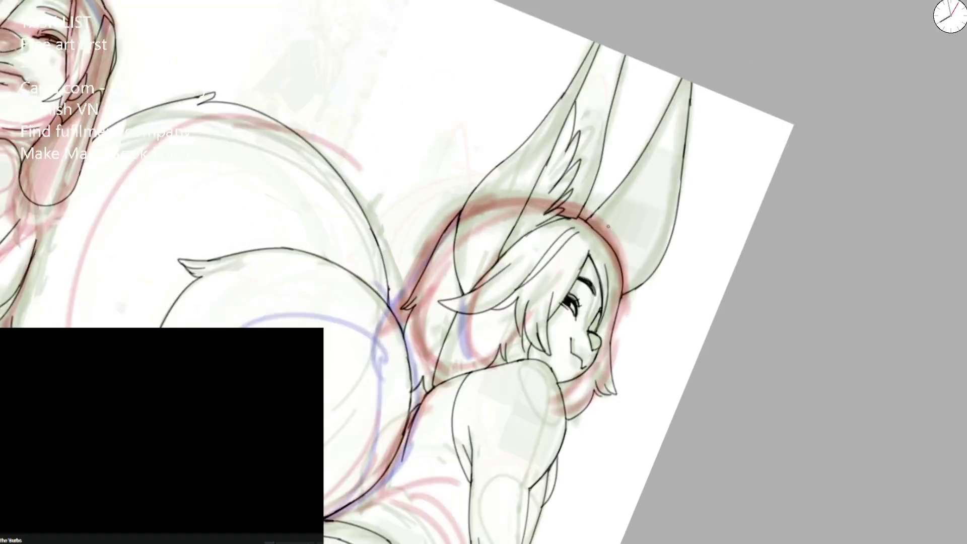
- Ink the line down the ear, redrawing it several times until its length fits
scroll(512, 218, "up", 3)
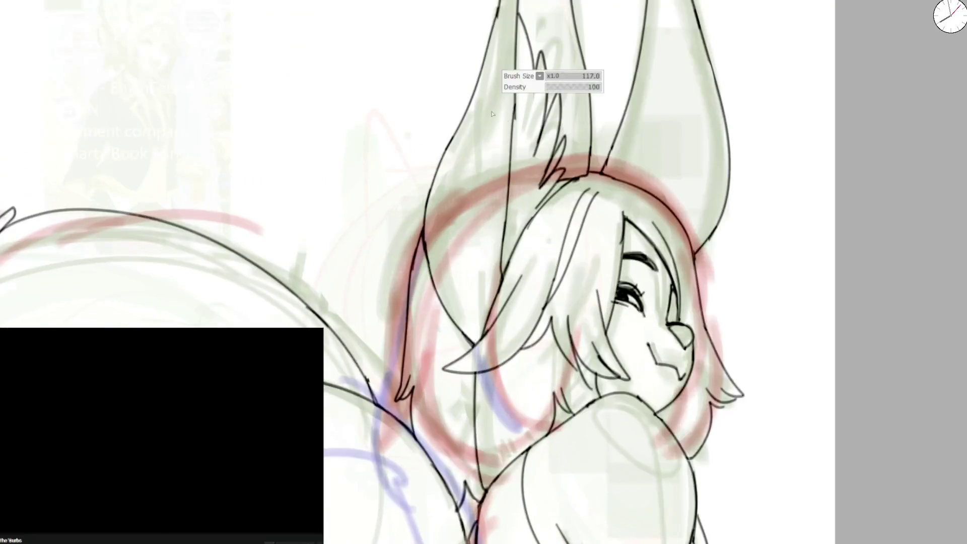
key("m")
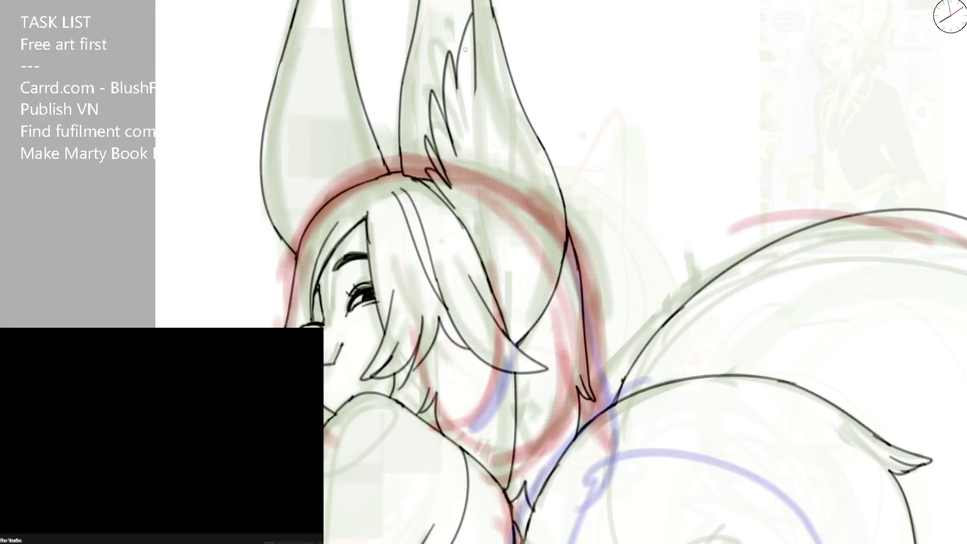
left_click_drag(479, 59, 491, 237)
key("ctrl+z")
left_click_drag(476, 83, 484, 254)
key("ctrl+z")
left_click_drag(476, 83, 489, 272)
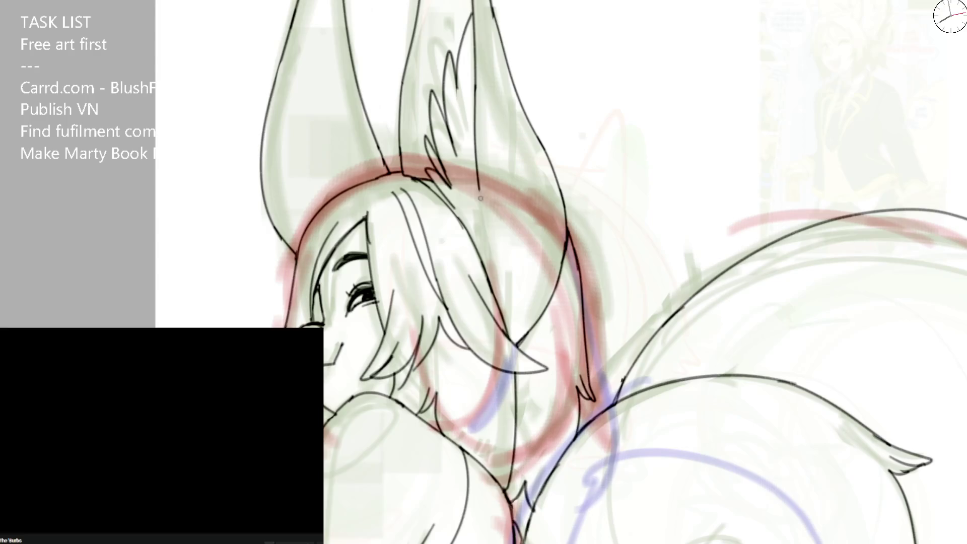
key("ctrl+z")
key("ctrl+z")
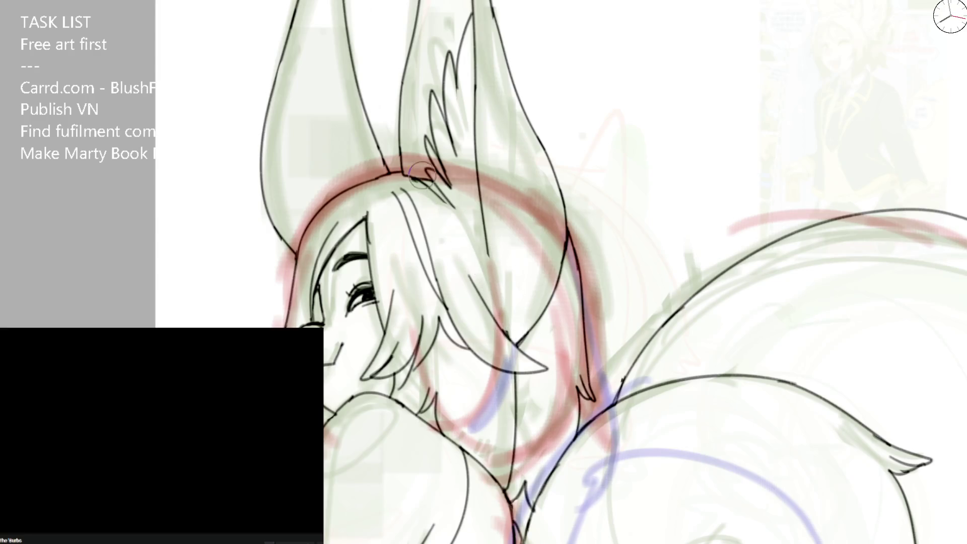
left_click_drag(476, 83, 481, 236)
- Extend the ink down to the headband, draw the long hair line, and redraw the headband line
key("m")
scroll(478, 237, "up", 2)
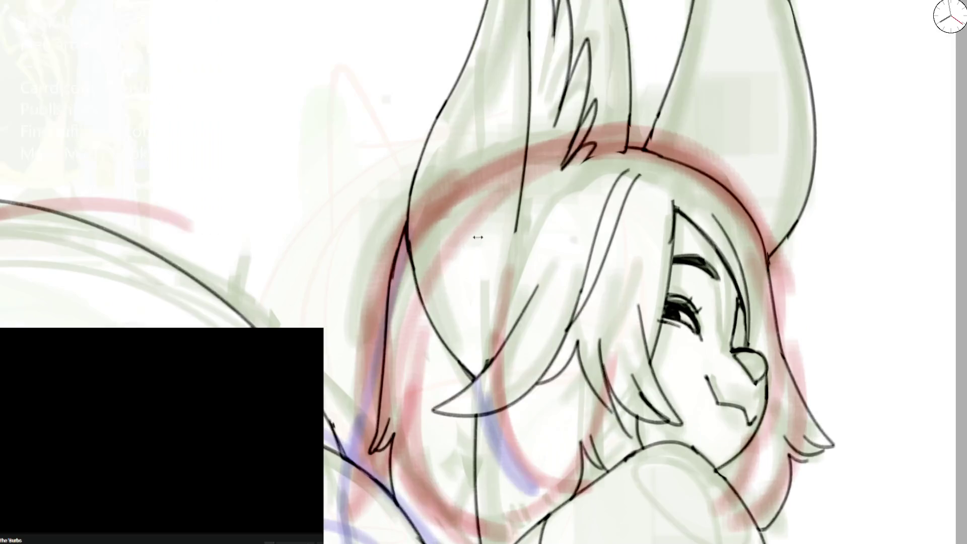
left_click_drag(628, 126, 627, 150)
mouse_move(485, 353)
left_mouse_down()
mouse_move(532, 190)
mouse_move(627, 148)
left_mouse_up()
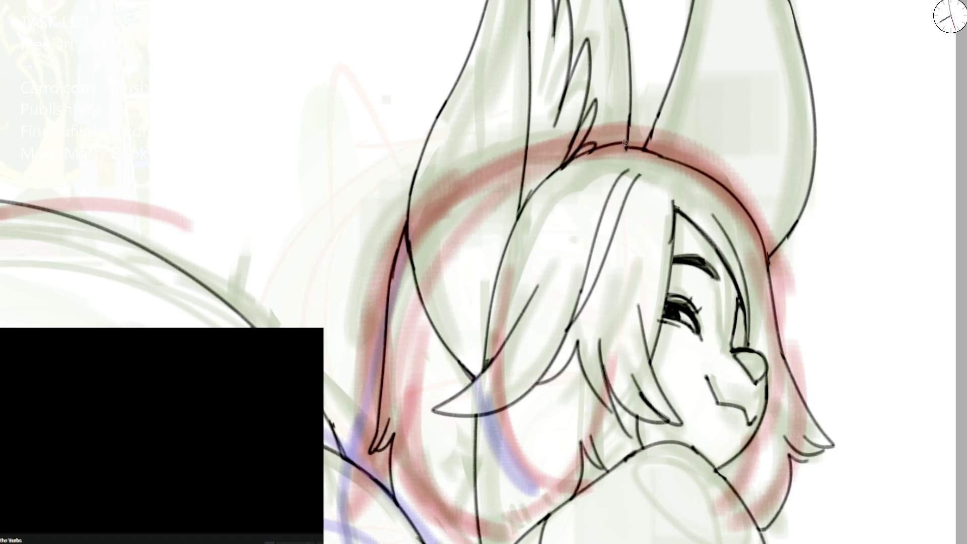
key("ctrl+z")
mouse_move(531, 197)
left_mouse_down()
mouse_move(603, 157)
mouse_move(615, 128)
left_mouse_up()
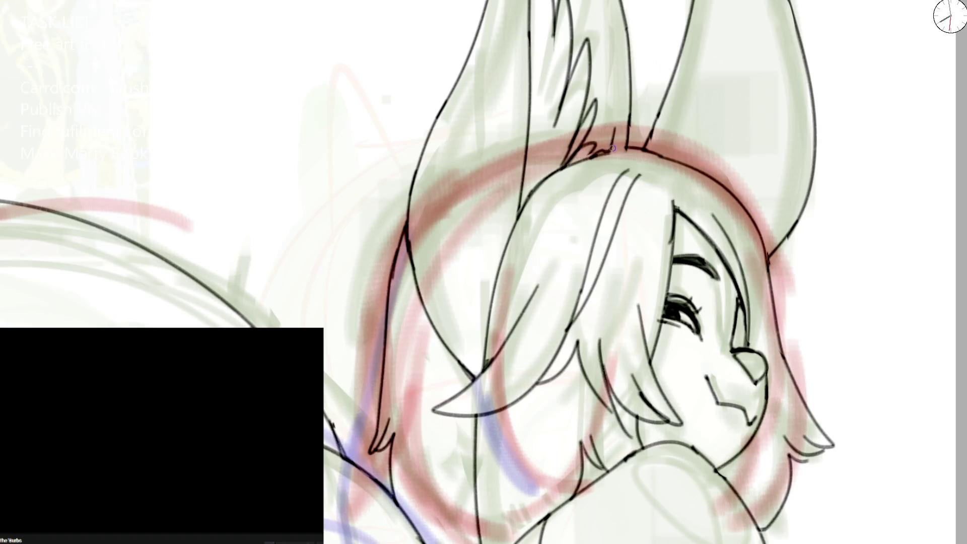
scroll(624, 149, "down", 3)
scroll(604, 131, "down", 3)
scroll(591, 118, "down", 2)
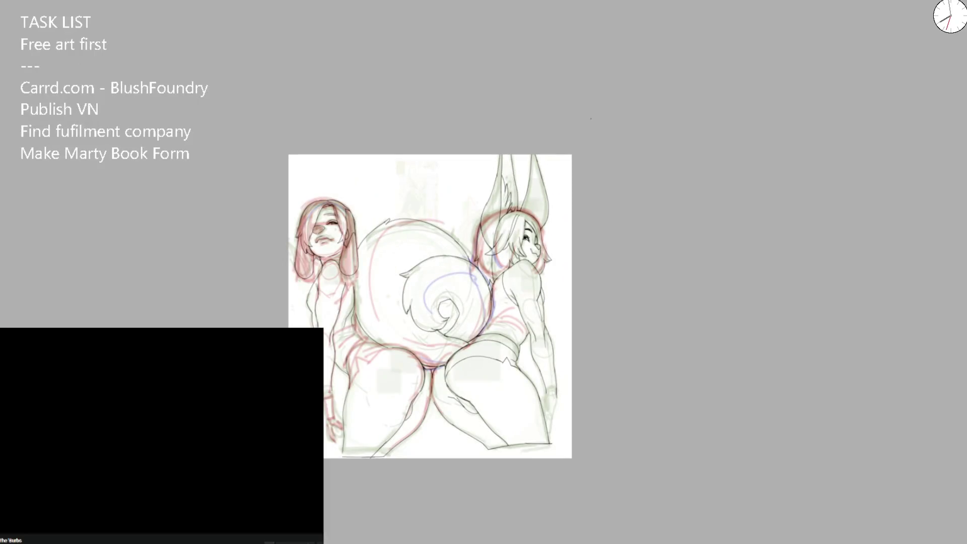
- Erase the old hip arc and ink a new hip contour reaching up to the upper line
key("m")
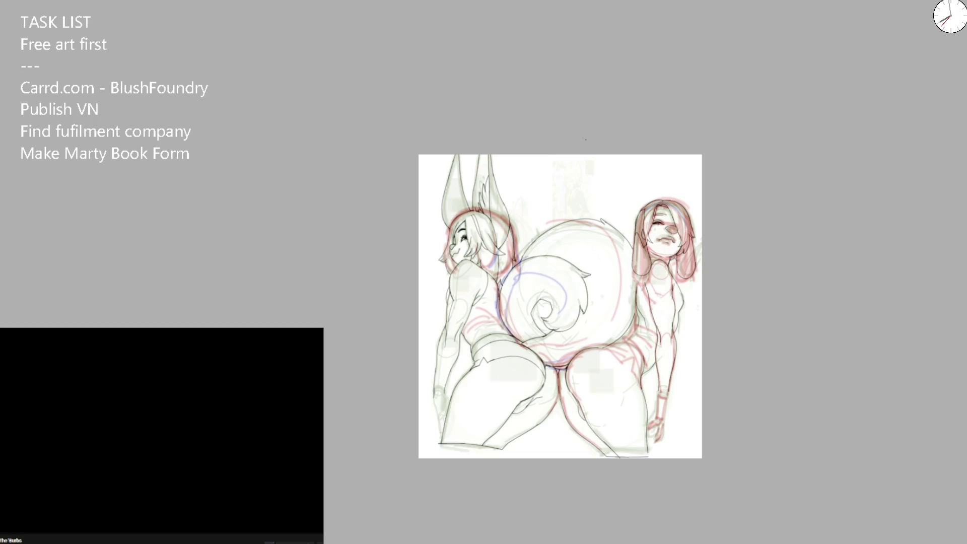
scroll(554, 251, "up", 1)
scroll(529, 257, "up", 1)
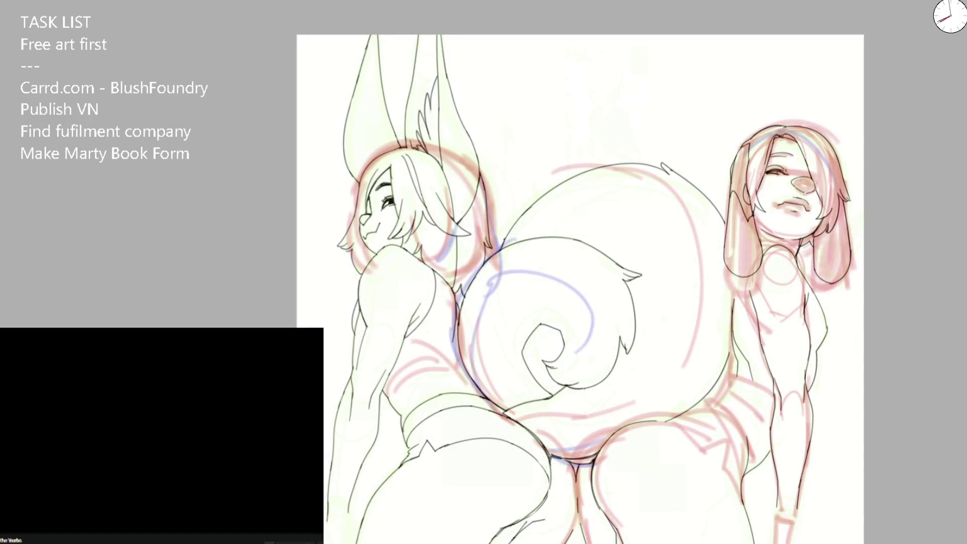
left_click_drag(589, 302, 553, 114)
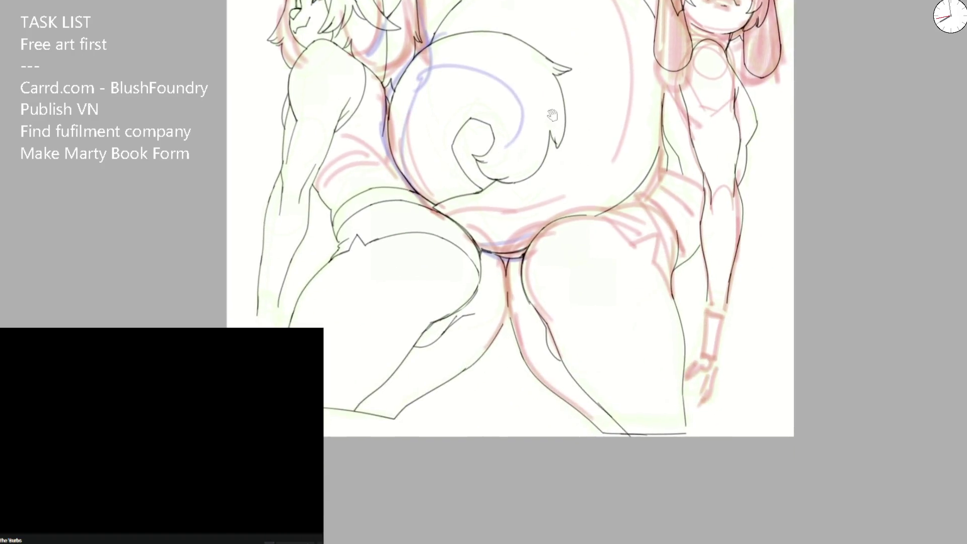
mouse_move(571, 170)
left_mouse_down()
mouse_move(593, 161)
mouse_move(494, 216)
left_mouse_up()
left_click_drag(462, 282, 587, 169)
key("ctrl+z")
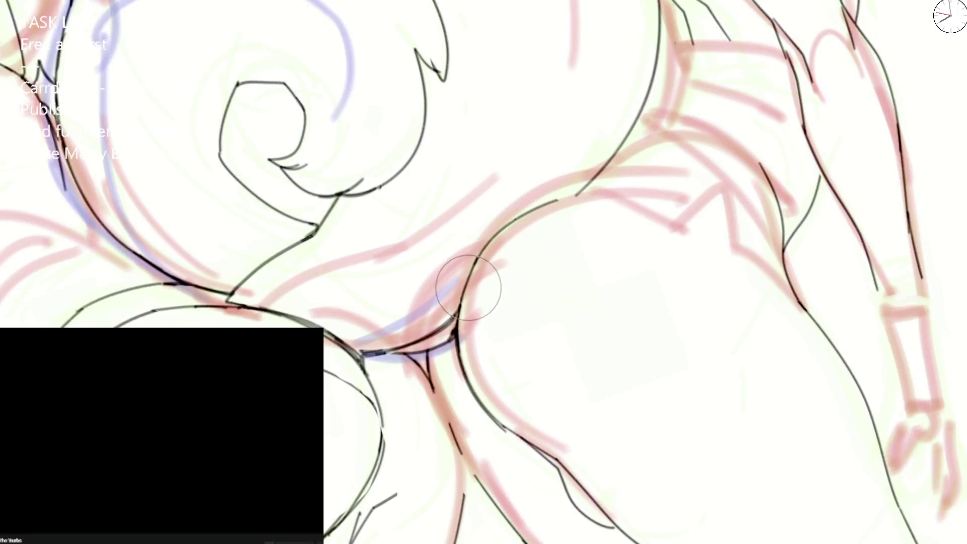
left_click_drag(467, 281, 616, 174)
left_click_drag(467, 283, 511, 227)
key("ctrl+z")
left_click_drag(457, 317, 570, 201)
left_click_drag(513, 227, 665, 126)
- Trim the arc's top and ink the hip curve up to the waist with a short waist stroke
left_click_drag(565, 205, 538, 207)
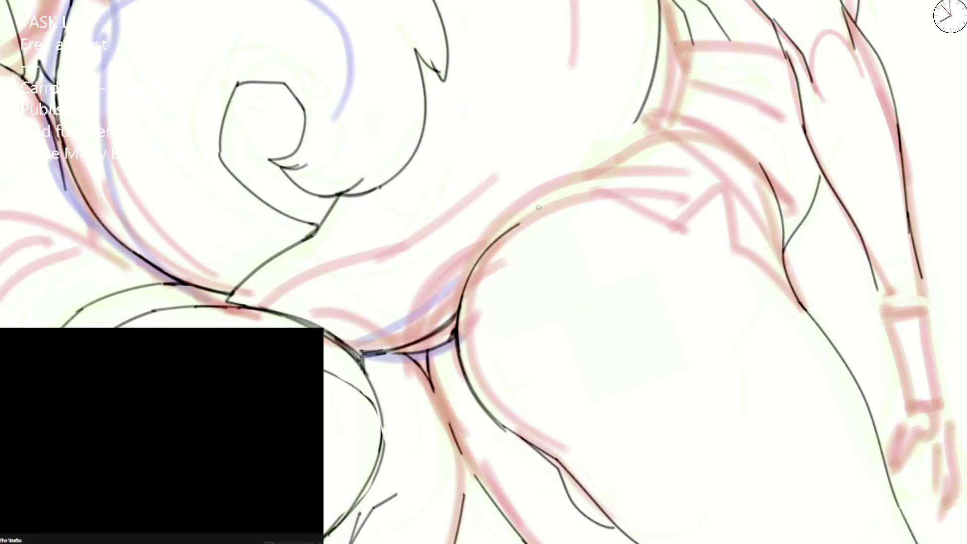
mouse_move(501, 234)
left_mouse_down()
mouse_move(554, 189)
mouse_move(626, 73)
left_mouse_up()
key("4")
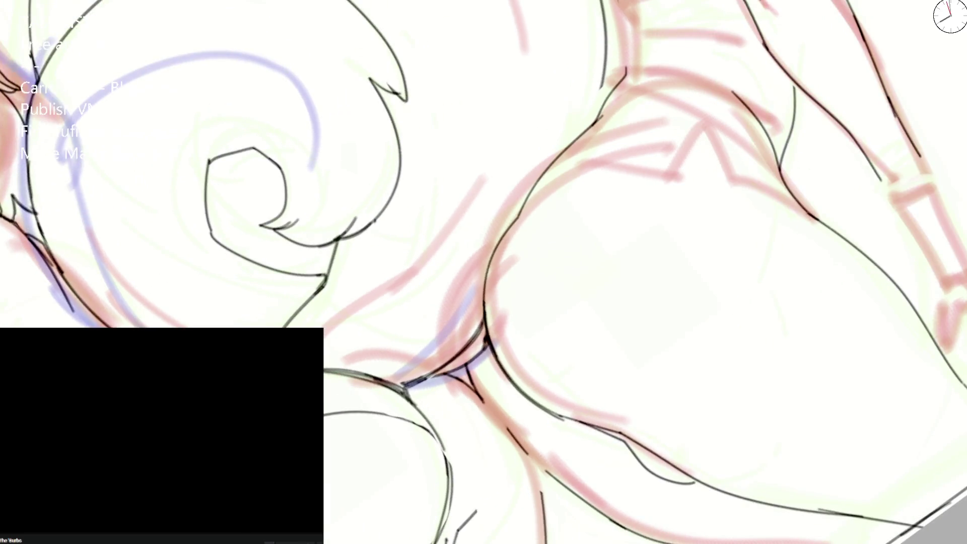
key("ctrl+0")
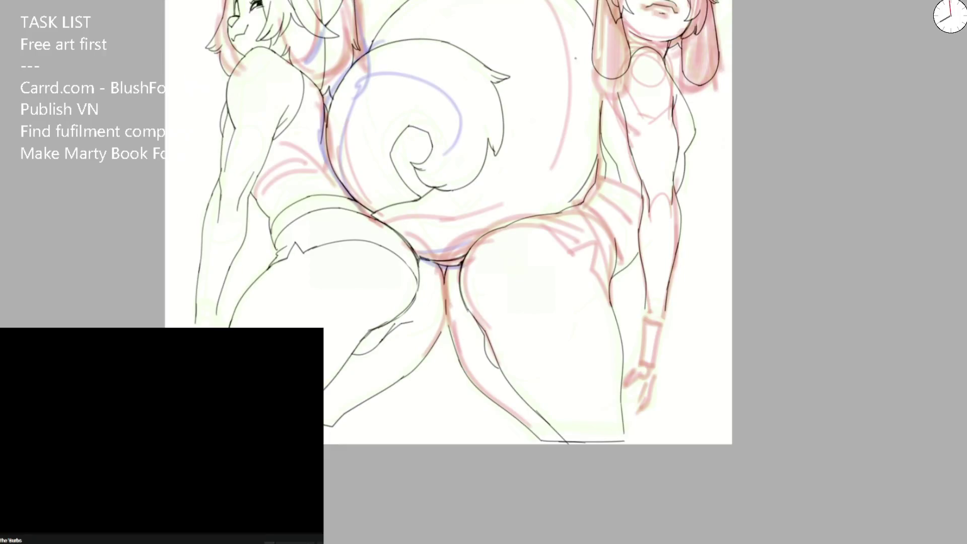
key("4")
scroll(427, 308, "up", 5)
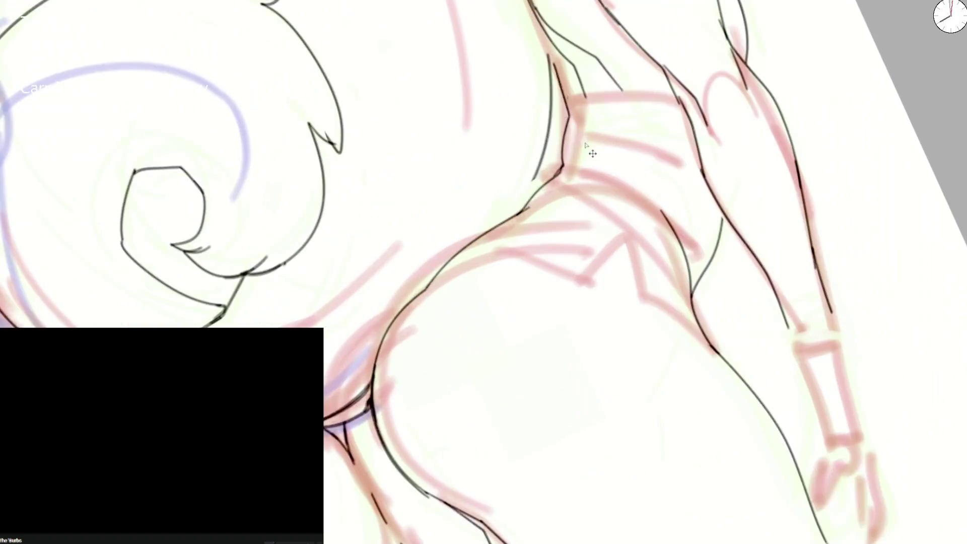
mouse_move(382, 337)
left_mouse_down()
mouse_move(534, 220)
mouse_move(564, 173)
left_mouse_up()
left_click_drag(552, 40, 559, 185)
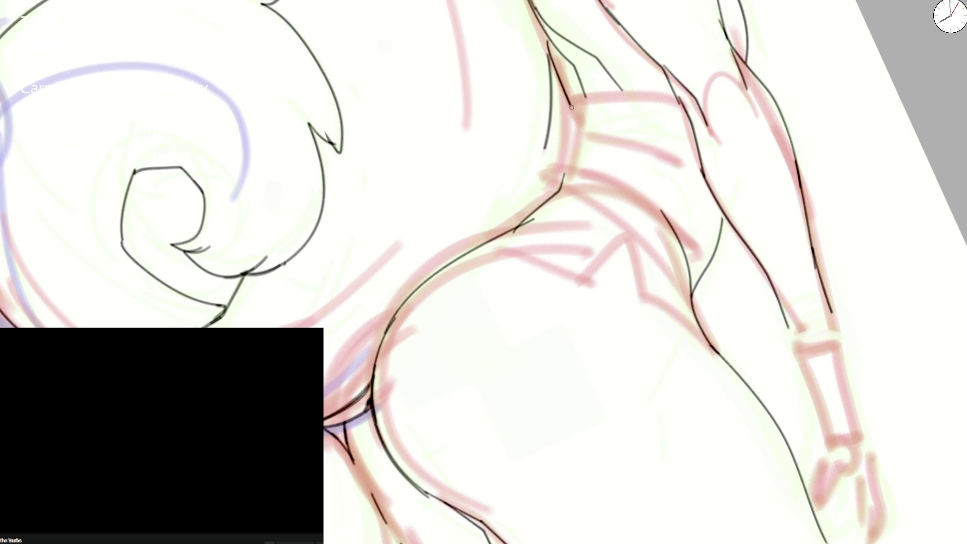
- Ink the lower hip curve from the bottom up, redrawing it to reach higher
scroll(559, 184, "down", 5)
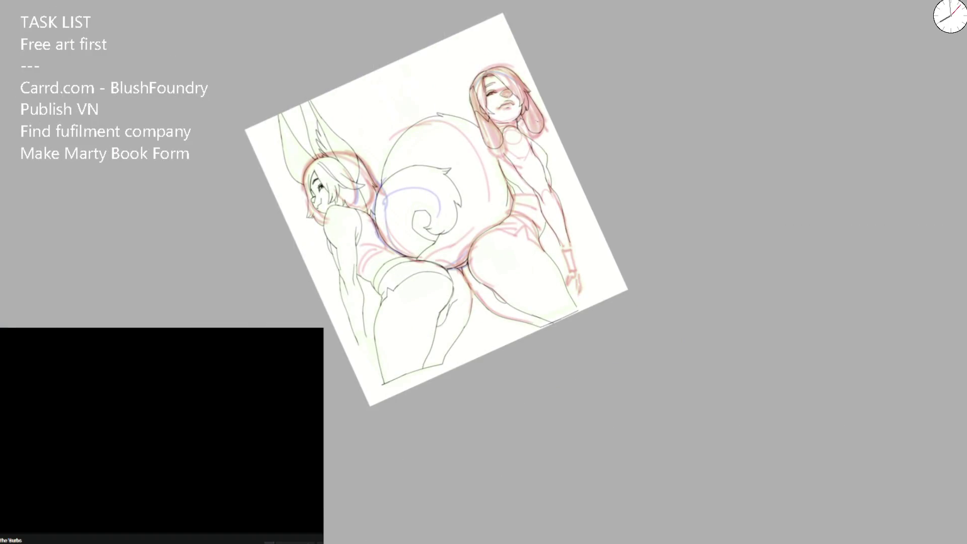
scroll(461, 216, "up", 5)
scroll(574, 209, "up", 2)
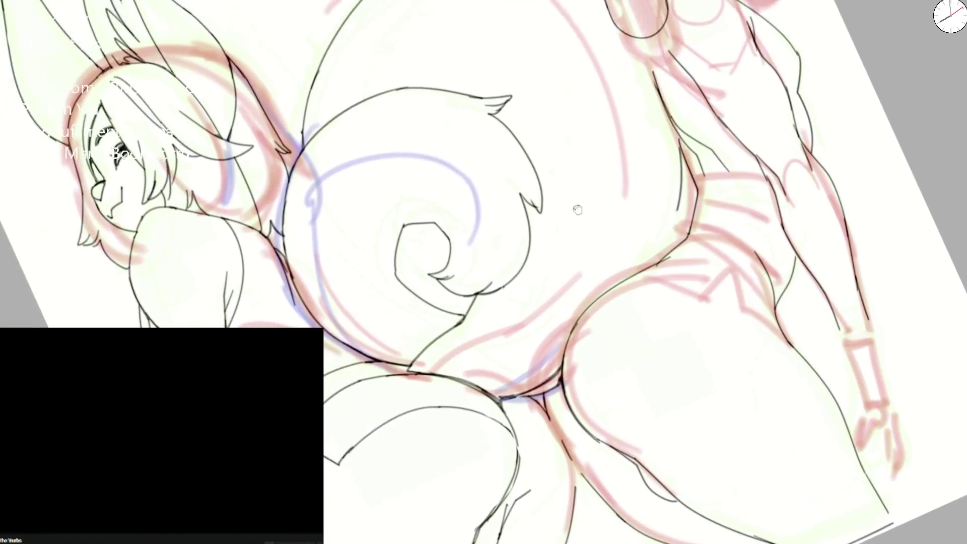
left_click_drag(575, 210, 590, 218)
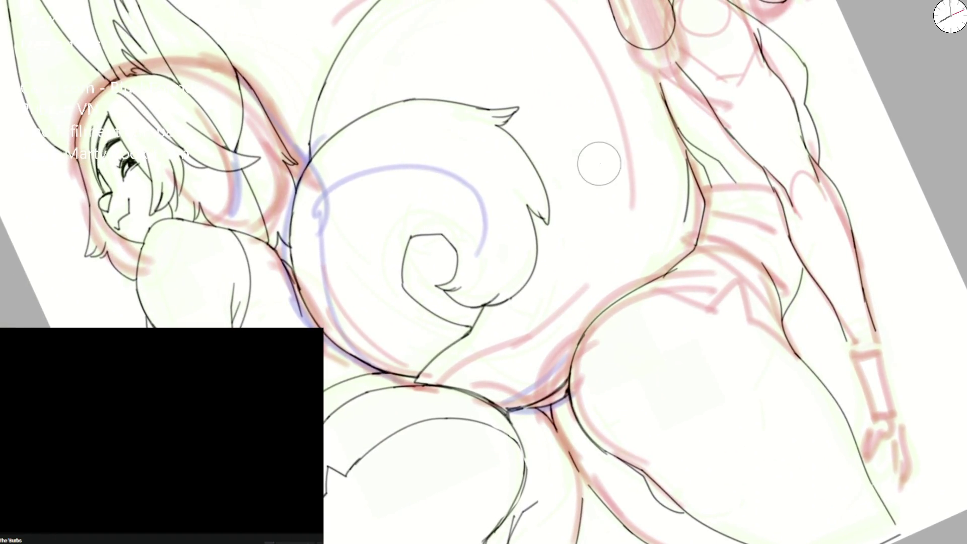
scroll(554, 189, "up", 2)
scroll(546, 149, "up", 2)
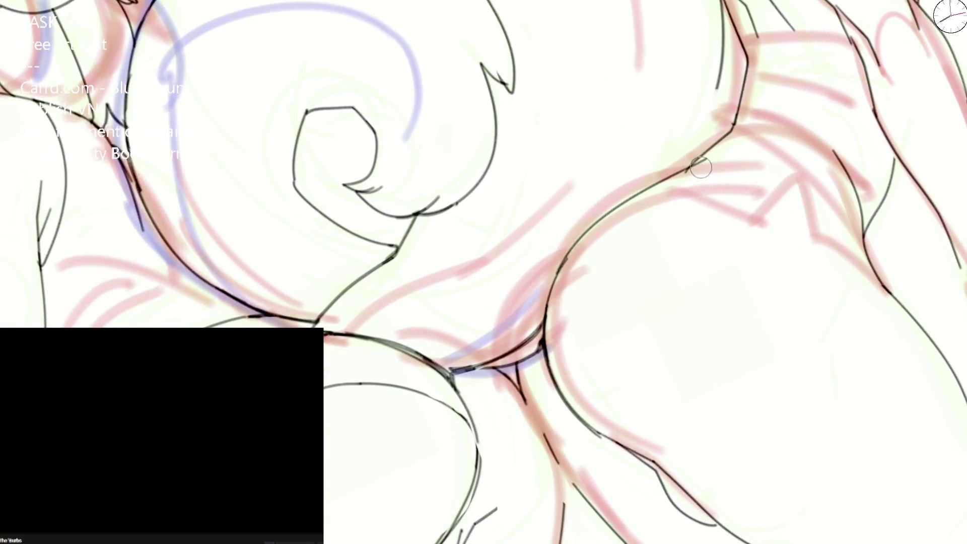
left_click_drag(676, 192, 576, 250)
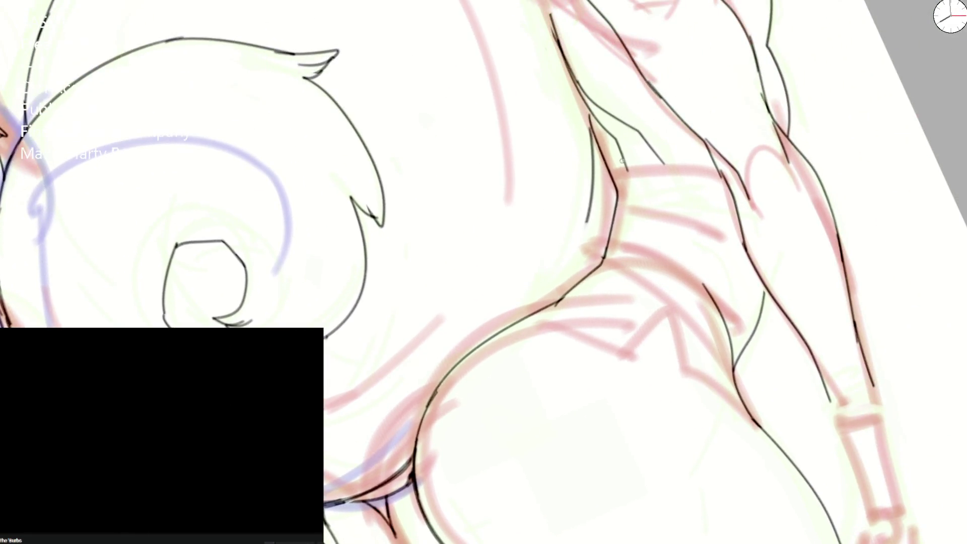
scroll(622, 201, "down", 3)
scroll(623, 201, "down", 3)
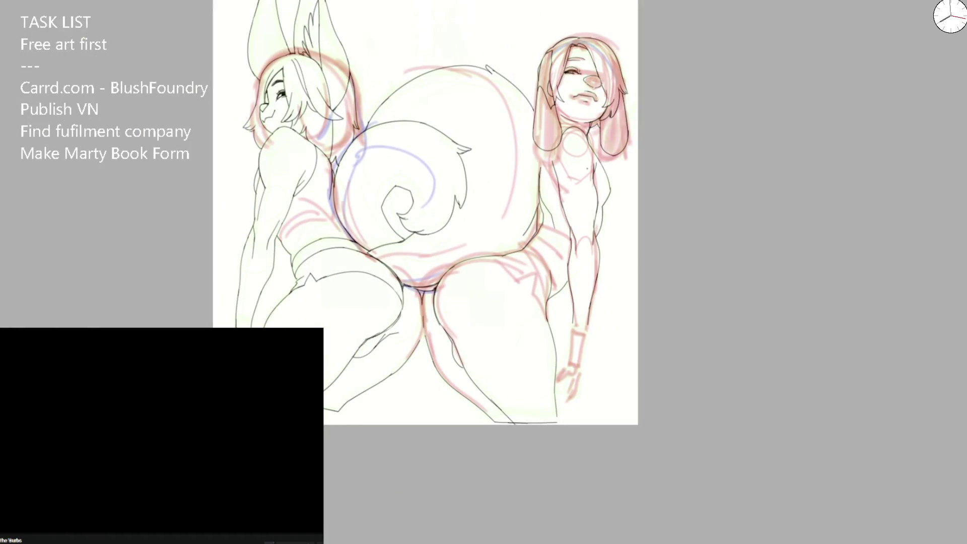
scroll(450, 355, "up", 2)
scroll(450, 355, "up", 3)
scroll(450, 355, "up", 2)
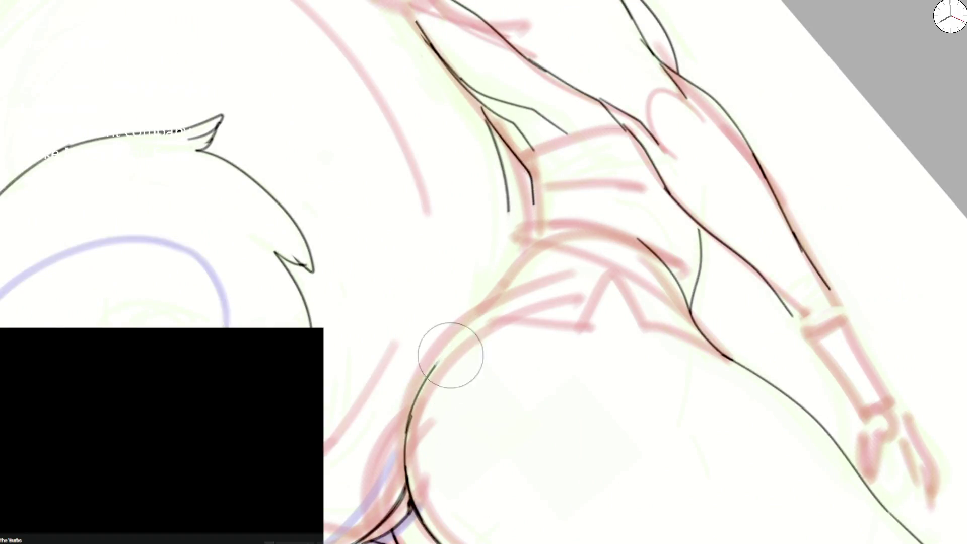
left_click_drag(405, 473, 509, 282)
key("ctrl+z")
left_click_drag(409, 491, 539, 233)
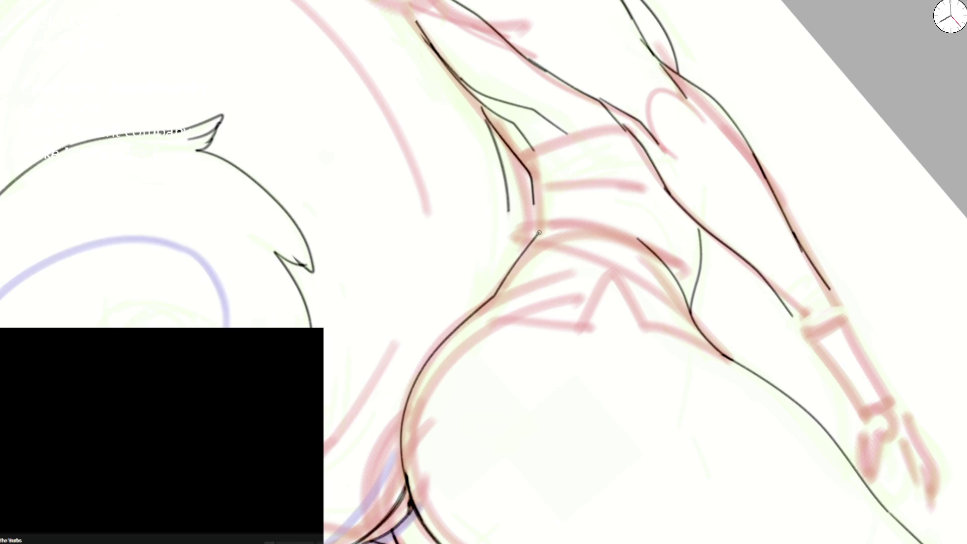
- Ink the torso's side line and redraw the lower curve joining it up toward the waist
key("Delete")
key("ctrl+z")
key("ctrl+z")
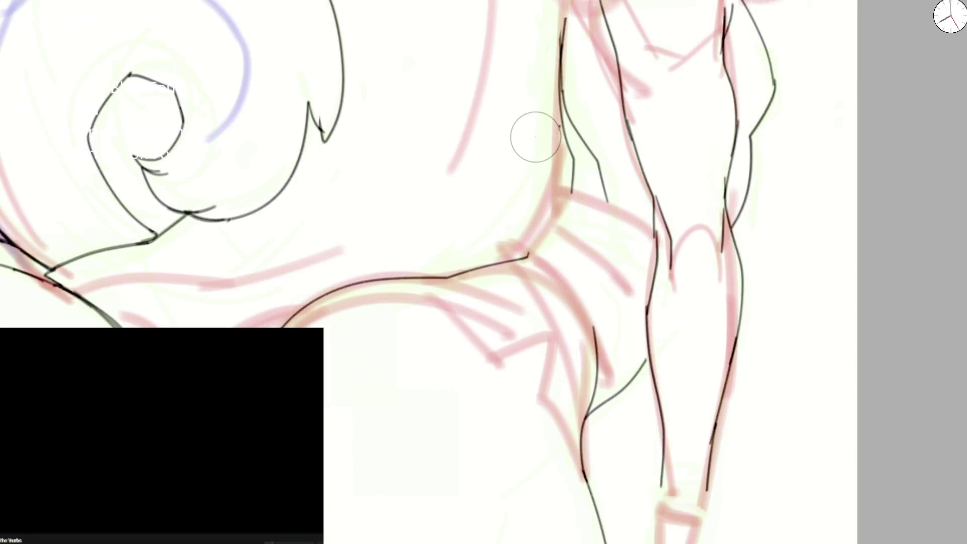
mouse_move(556, 124)
left_mouse_down()
mouse_move(555, 209)
mouse_move(524, 254)
mouse_move(562, 206)
mouse_move(529, 259)
mouse_move(557, 183)
mouse_move(556, 121)
mouse_move(554, 202)
mouse_move(508, 263)
mouse_move(472, 272)
mouse_move(527, 211)
left_mouse_up()
key("e")
key("e")
key("e")
key("ctrl+z")
left_click_drag(485, 293, 555, 247)
key("Home")
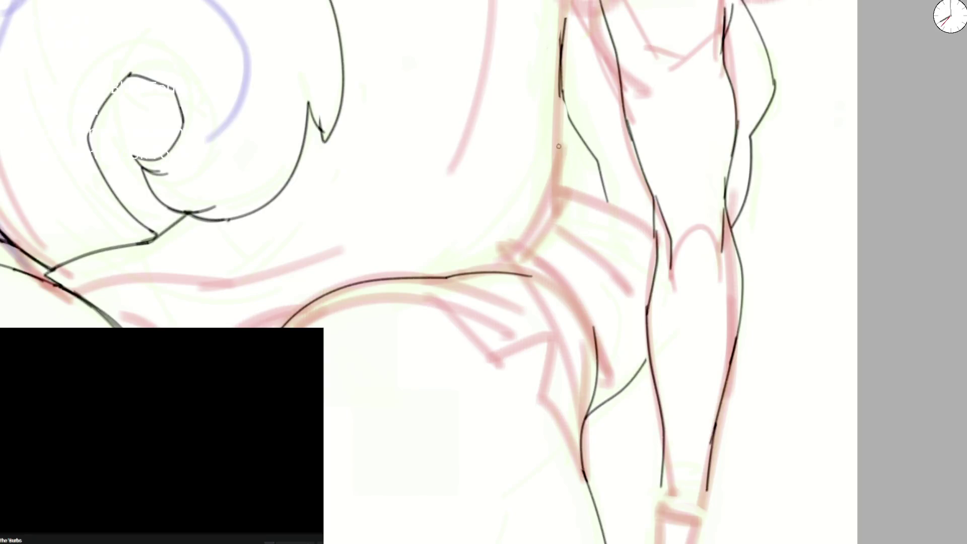
mouse_move(553, 116)
left_mouse_down()
mouse_move(532, 245)
mouse_move(511, 258)
mouse_move(547, 231)
left_mouse_up()
key("ctrl+z")
key("ctrl+z")
mouse_move(491, 272)
left_mouse_down()
mouse_move(525, 250)
mouse_move(565, 135)
left_mouse_up()
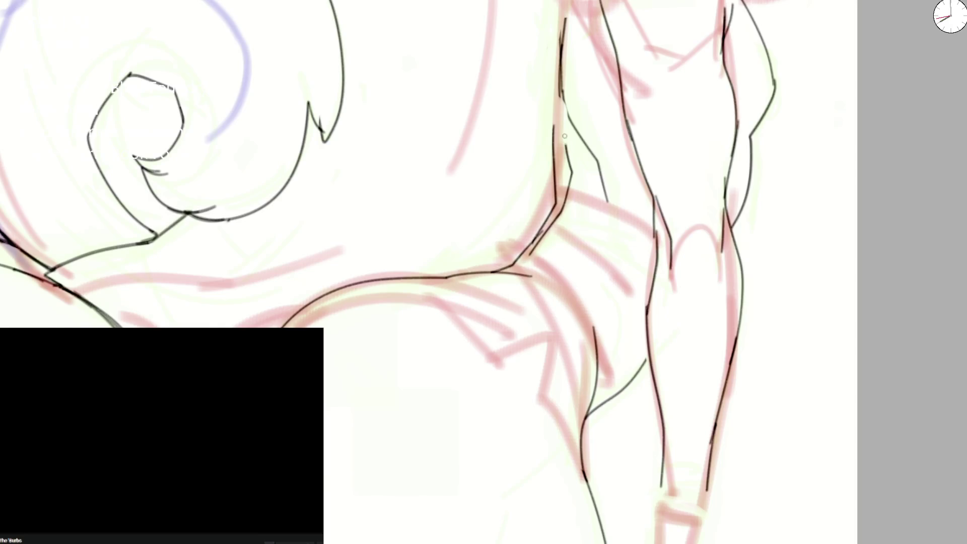
key("ctrl+minus")
scroll(492, 226, "down", 1)
- Ink the thigh line at the hip, redoing the long stroke and extending the line below the crease
scroll(493, 227, "up", 2)
scroll(492, 227, "up", 2)
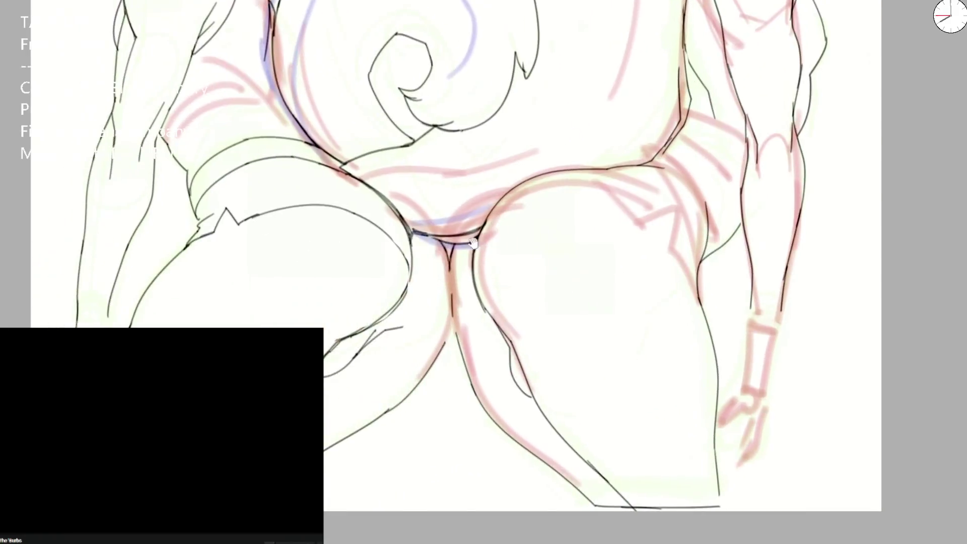
scroll(454, 277, "up", 2)
key("ctrl+z")
left_click_drag(330, 373, 444, 303)
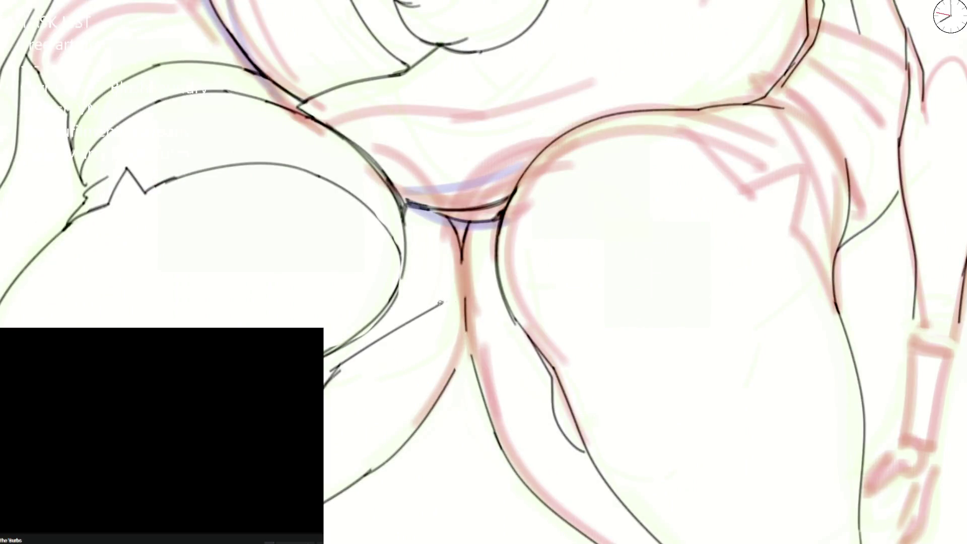
key("ctrl+z")
mouse_move(325, 381)
left_mouse_down()
mouse_move(465, 289)
mouse_move(463, 268)
left_mouse_up()
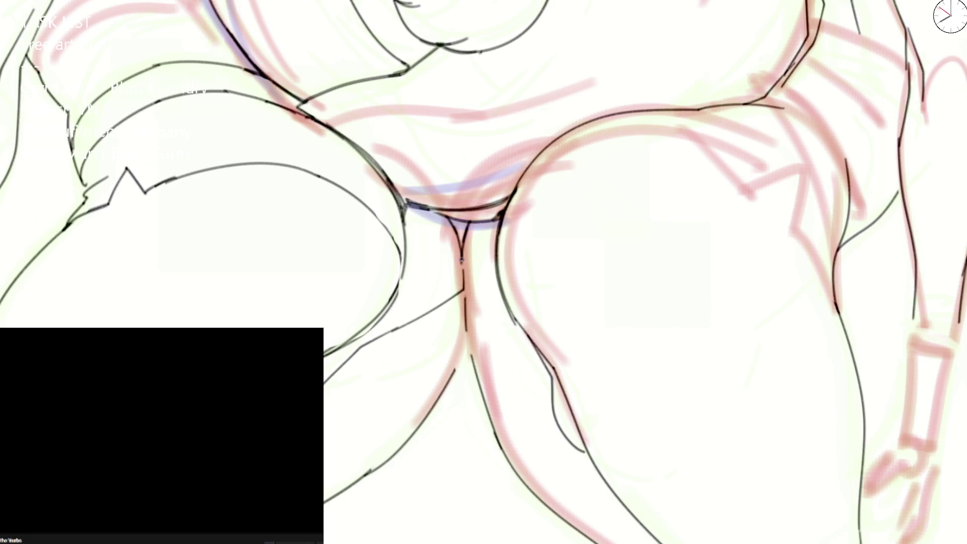
left_click_drag(465, 323, 464, 350)
left_click_drag(363, 346, 325, 382)
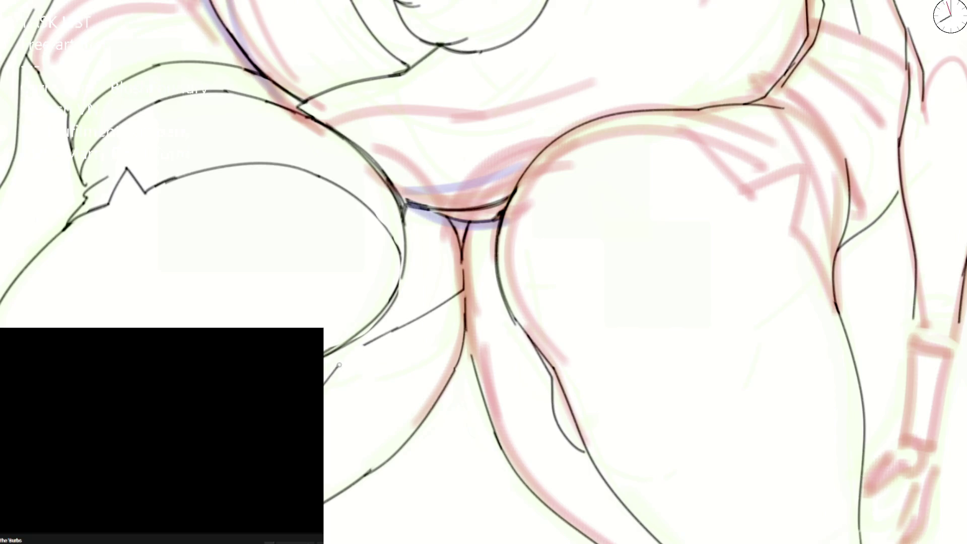
- With the view tilted, ink the right edge of the thigh curve, then straighten the view
mouse_move(680, 214)
left_mouse_down()
mouse_move(450, 404)
mouse_move(490, 291)
left_mouse_up()
key("ctrl+z")
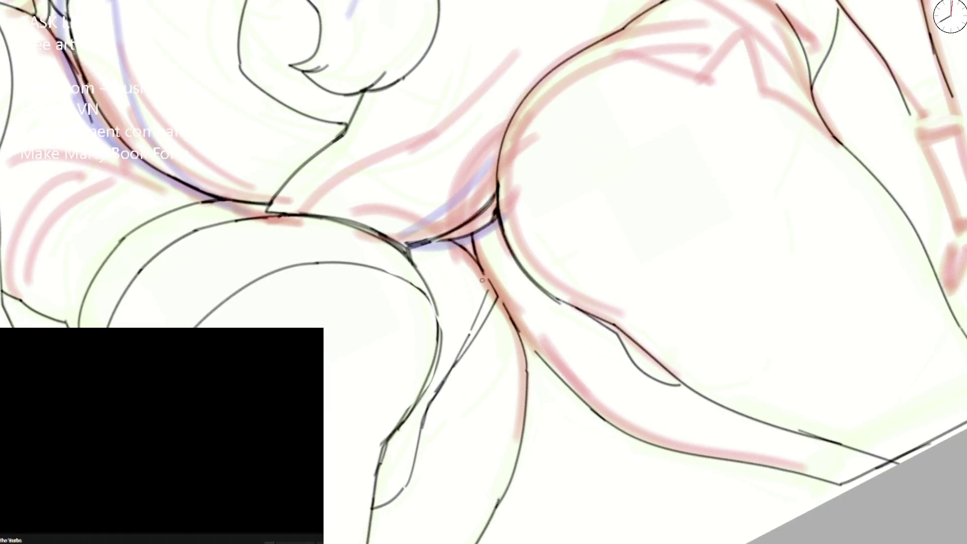
left_click_drag(424, 291, 437, 351)
scroll(424, 288, "down", 5)
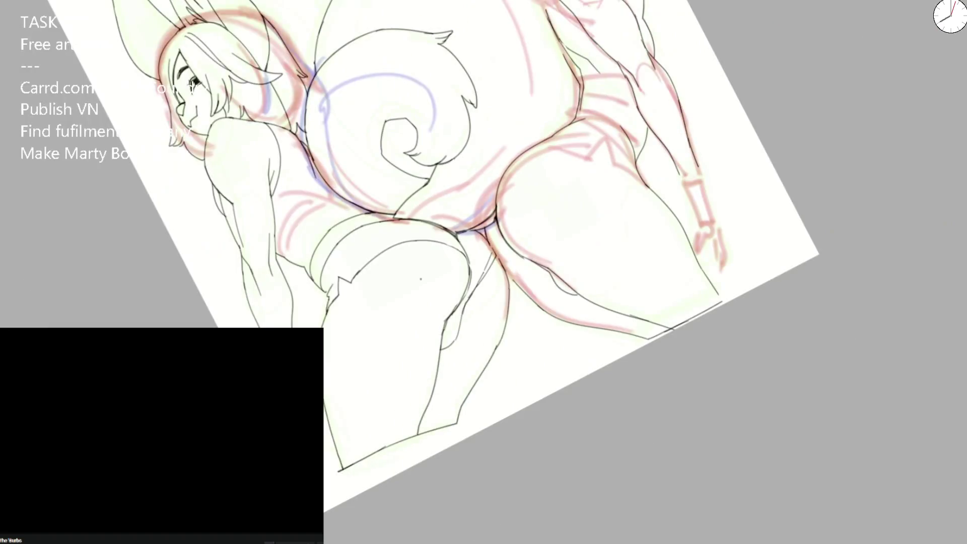
key("Delete")
- Ink the thigh line along the hip curve where the two characters' hips meet
scroll(517, 254, "up", 5)
scroll(517, 254, "up", 3)
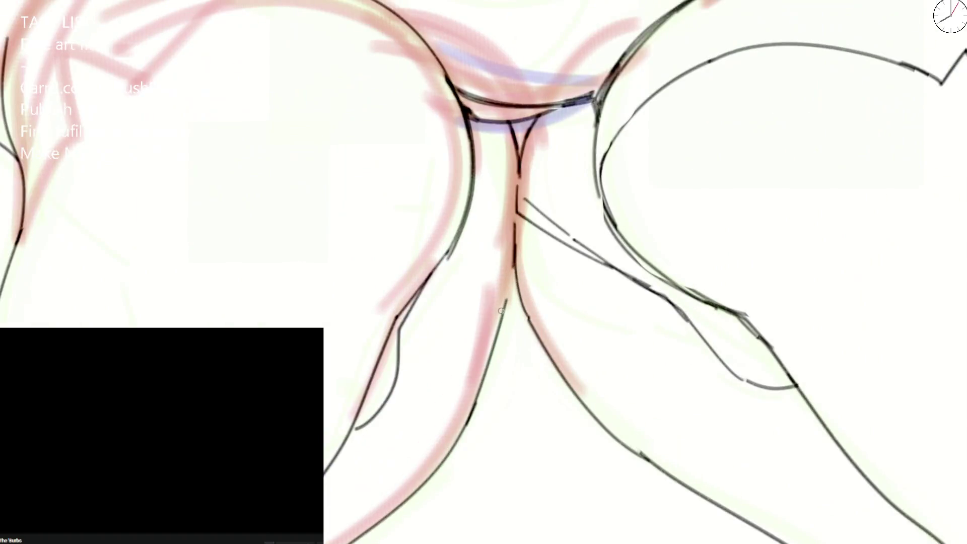
scroll(496, 310, "down", 2)
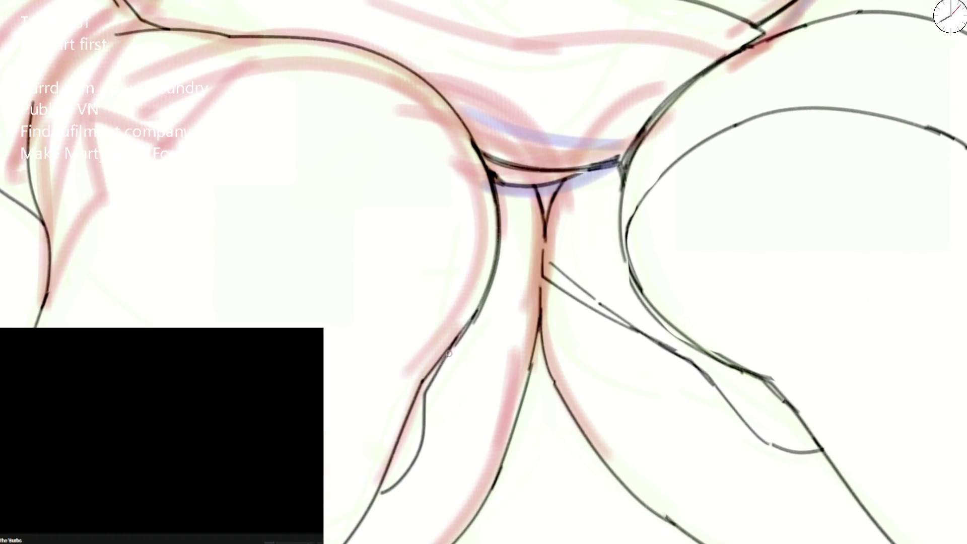
scroll(460, 341, "down", 2)
scroll(470, 309, "up", 3)
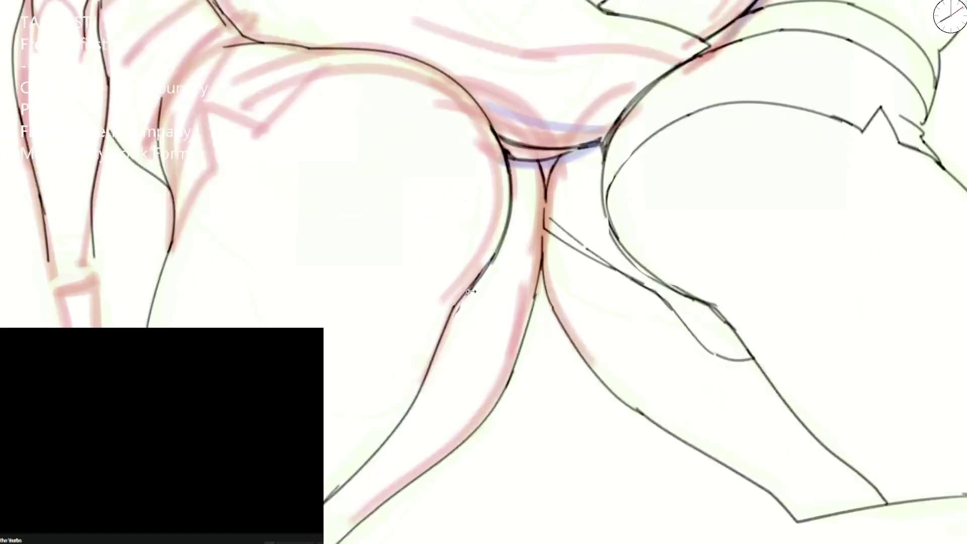
key("ctrl+z")
mouse_move(414, 390)
left_mouse_down()
mouse_move(525, 124)
mouse_move(482, 234)
left_mouse_up()
key("ctrl+z")
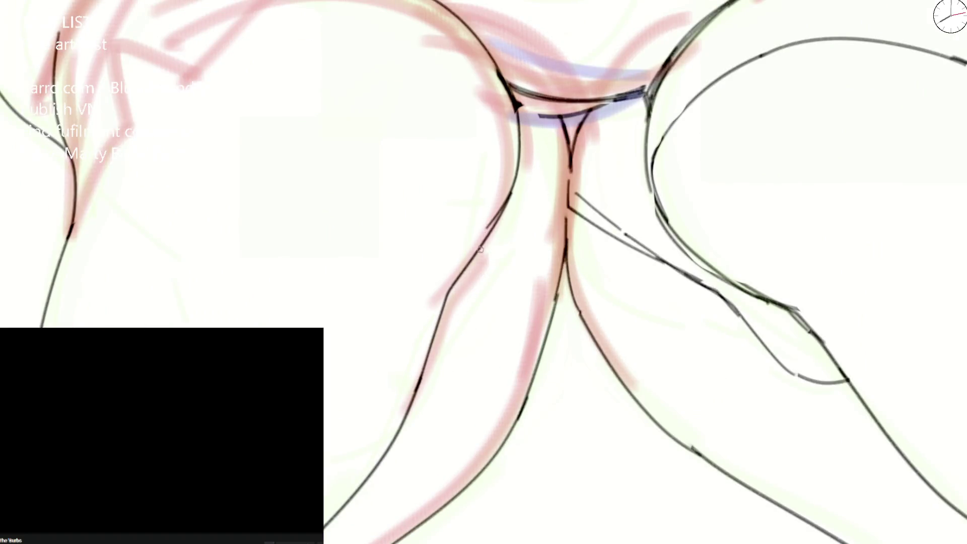
left_click_drag(446, 311, 559, 114)
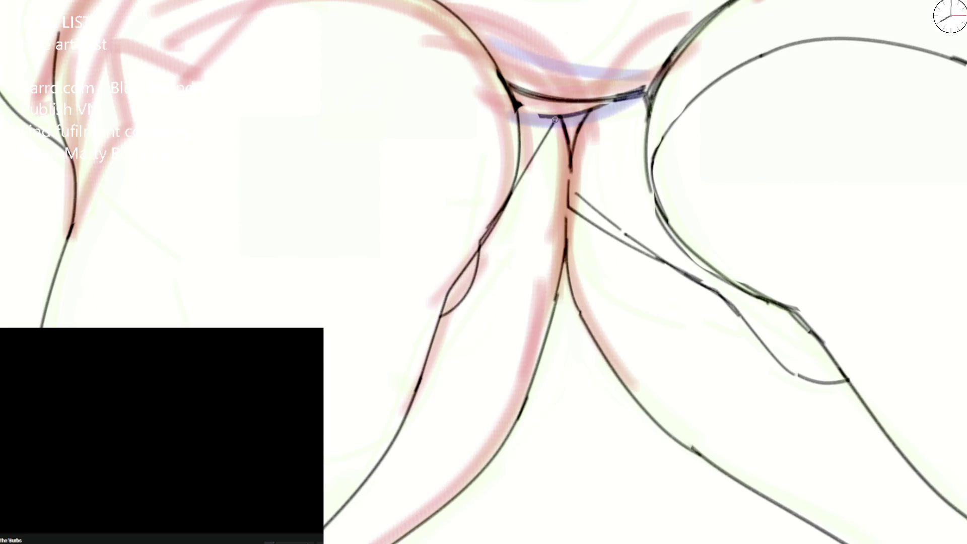
- With the canvas mirrored, ink the jagged shorts hem on the other character's hip
key("m")
mouse_move(402, 204)
left_mouse_down()
mouse_move(400, 302)
mouse_move(660, 209)
left_mouse_up()
key("ctrl+z")
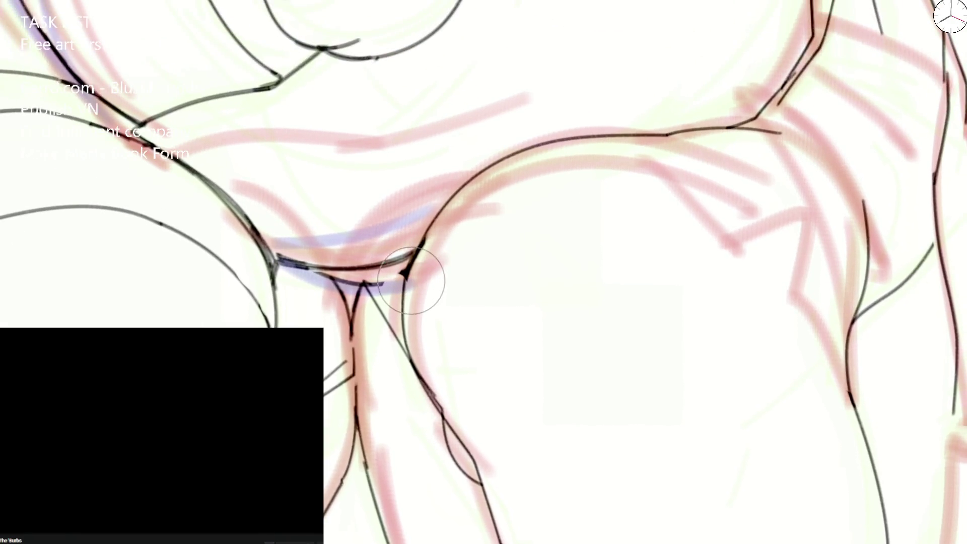
left_click_drag(377, 288, 705, 148)
key("ctrl+z")
mouse_move(570, 145)
left_mouse_down()
mouse_move(713, 242)
mouse_move(796, 223)
mouse_move(782, 275)
mouse_move(792, 305)
mouse_move(845, 363)
left_mouse_up()
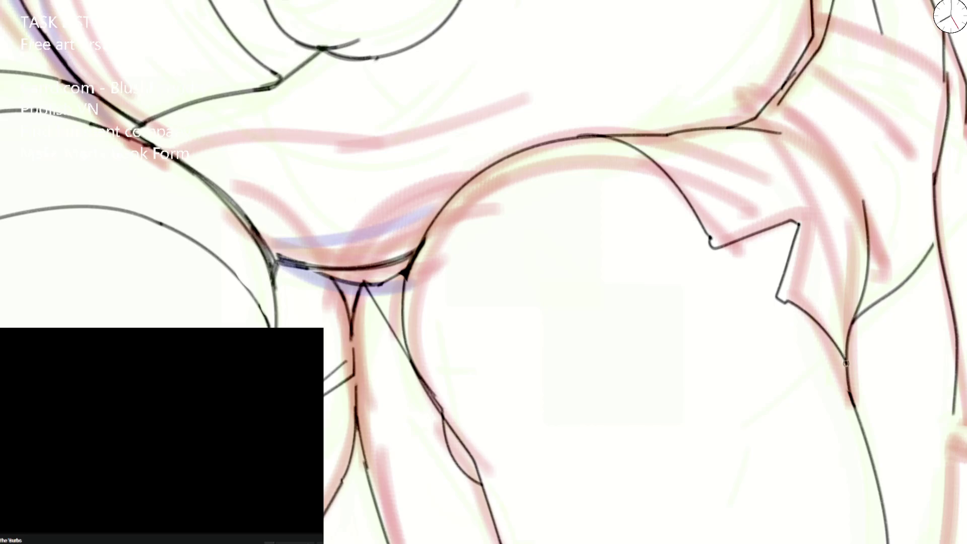
- Ink the left figure's shorts edge and notched hem in the unmirrored view
key("m")
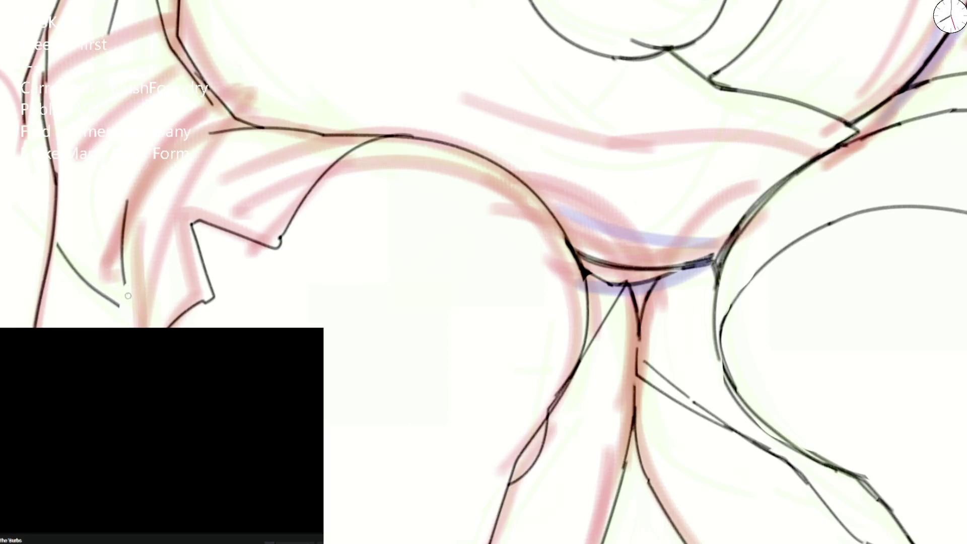
left_click_drag(123, 271, 250, 129)
mouse_move(122, 271)
left_mouse_down()
mouse_move(117, 301)
mouse_move(135, 324)
mouse_move(140, 295)
mouse_move(127, 323)
mouse_move(136, 256)
left_mouse_up()
key("ctrl+z")
key("ctrl+z")
key("ctrl+z")
key("ctrl+z")
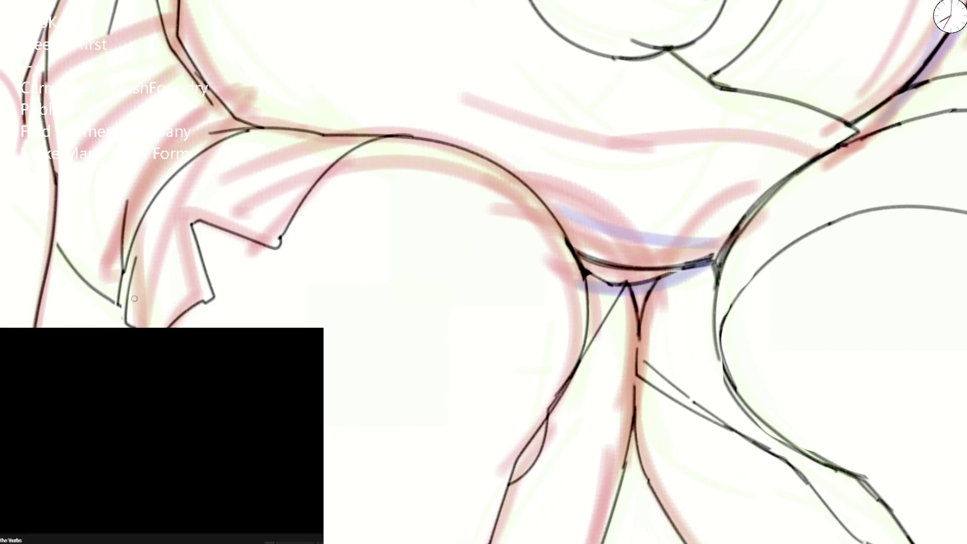
left_click_drag(139, 309, 182, 219)
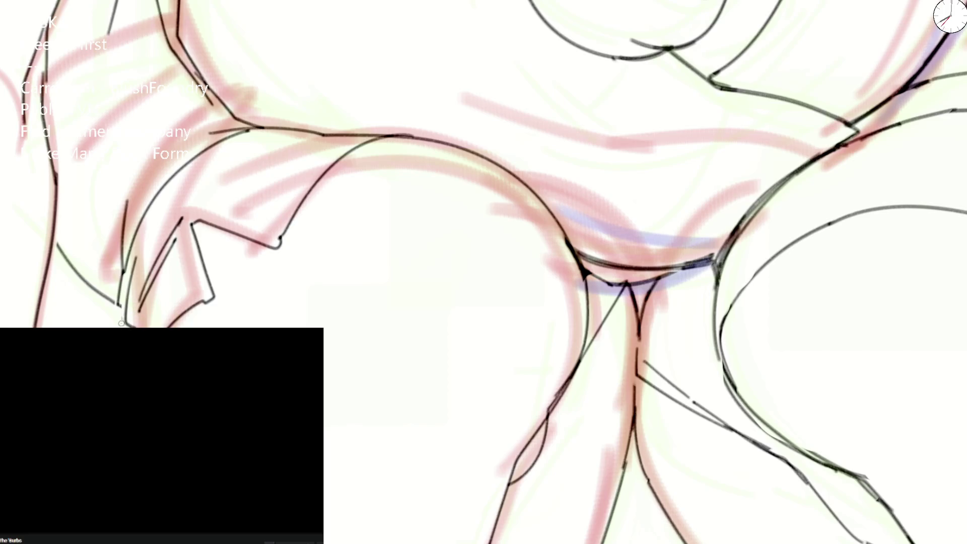
mouse_move(136, 304)
left_mouse_down()
mouse_move(139, 325)
mouse_move(186, 293)
left_mouse_up()
- Ink the left figure's shorts side edge and the side of the wrist cuff
left_click_drag(120, 305, 126, 260)
left_click_drag(119, 268, 137, 219)
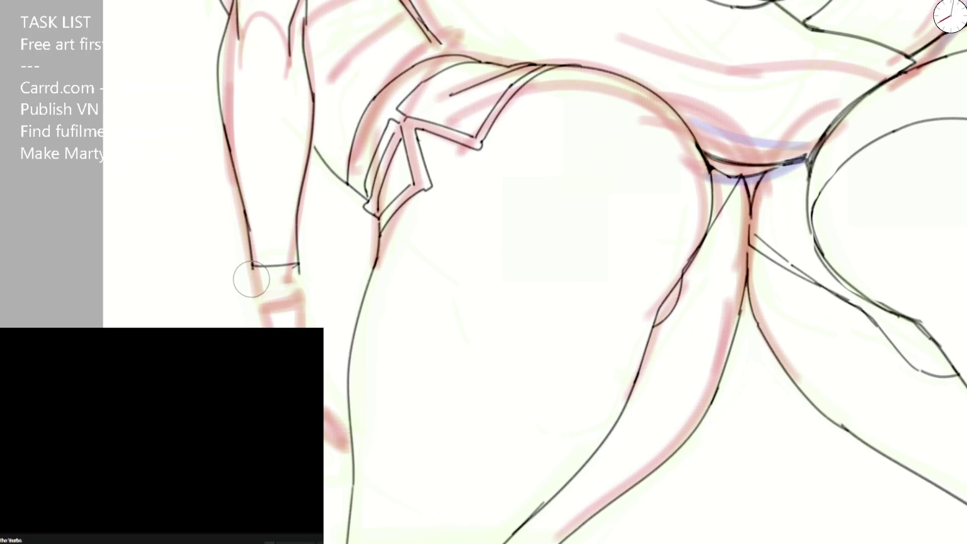
mouse_move(250, 265)
left_mouse_down()
mouse_move(250, 309)
mouse_move(308, 307)
left_mouse_up()
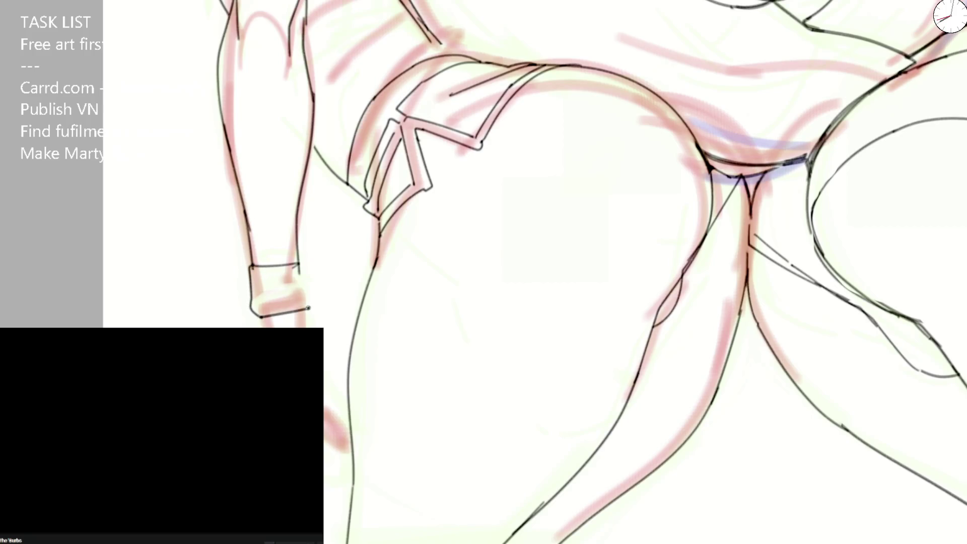
left_click_drag(303, 261, 301, 290)
key("ctrl+z")
- In a rotated view, ink the forearm, the hand's edge and a finger line, then reset rotation
key("End")
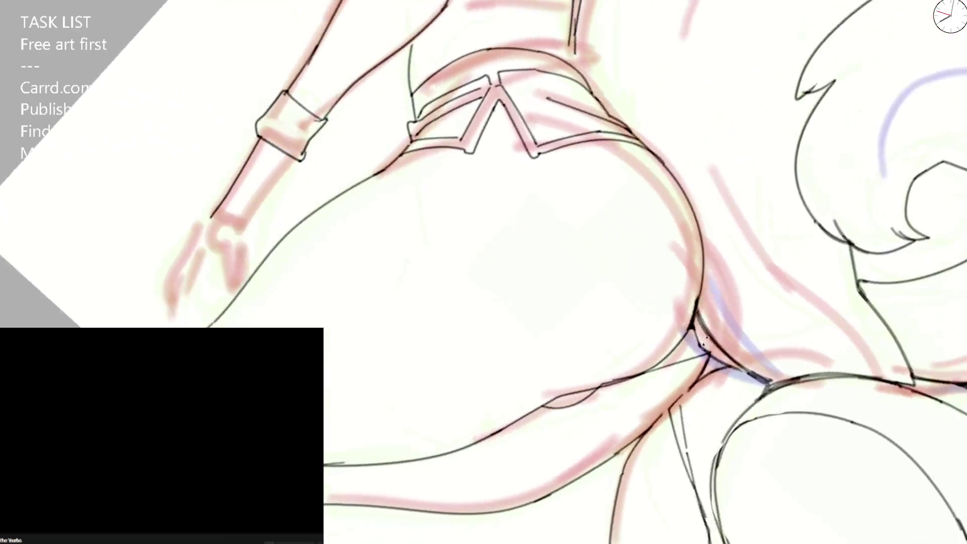
key("End")
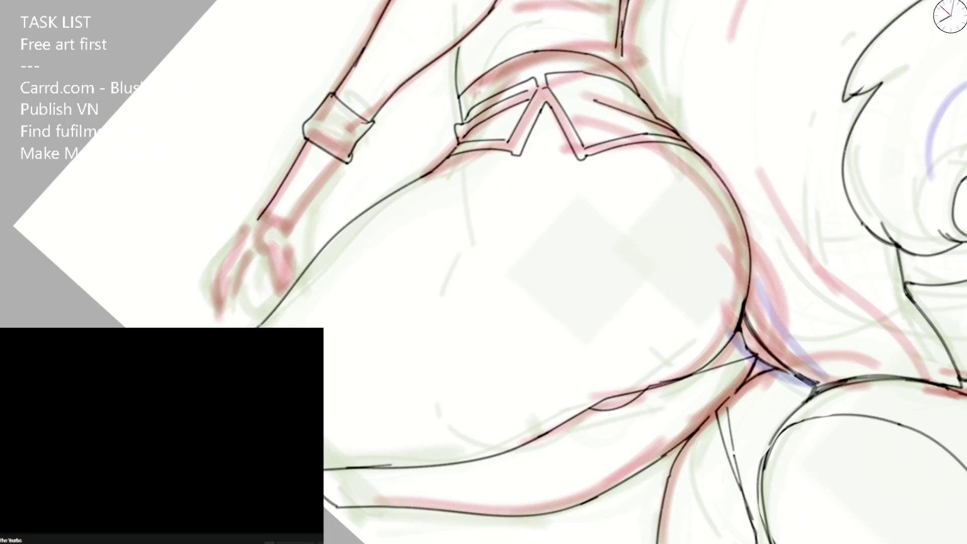
mouse_move(262, 213)
left_mouse_down()
mouse_move(218, 283)
mouse_move(237, 290)
left_mouse_up()
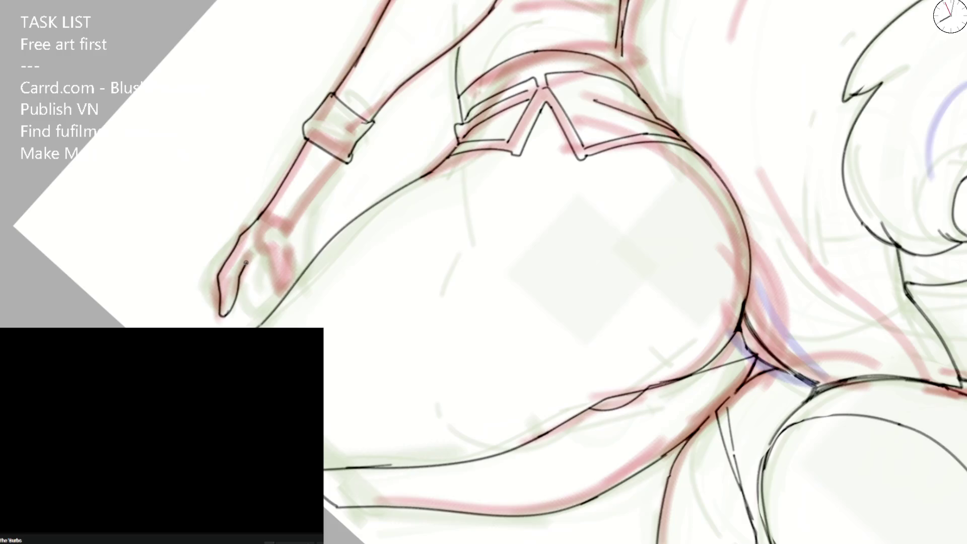
key("ctrl+z")
key("ctrl+z")
left_click_drag(257, 234, 262, 272)
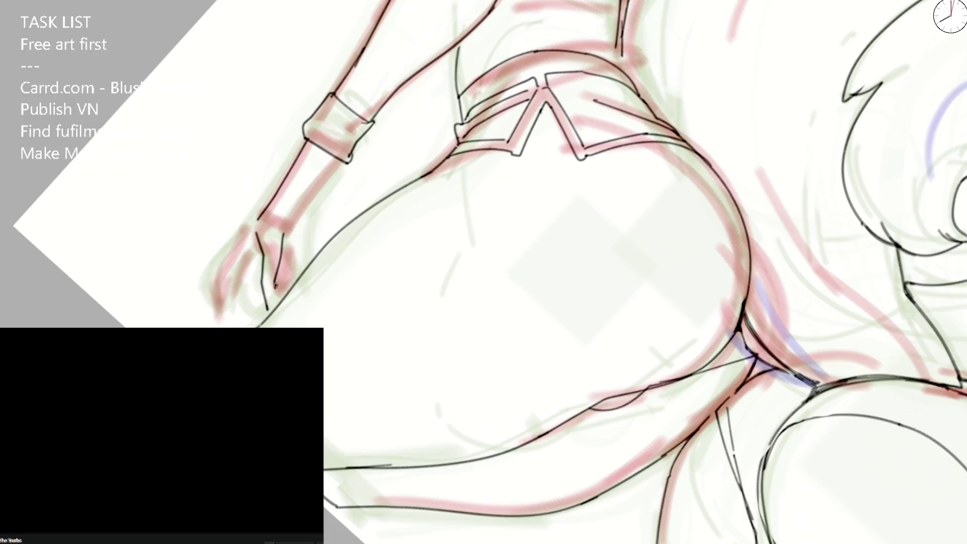
left_click_drag(236, 248, 213, 310)
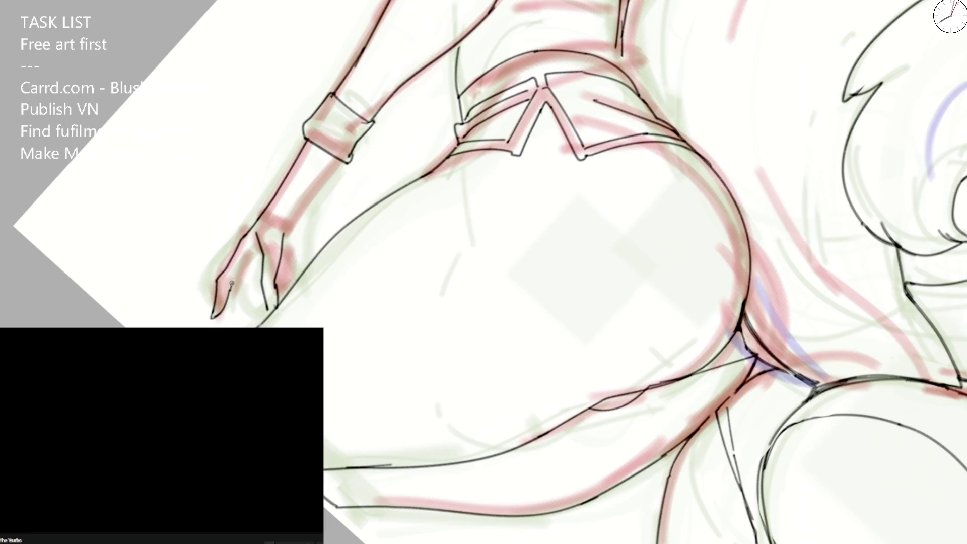
left_click_drag(237, 274, 260, 246)
key("Home")
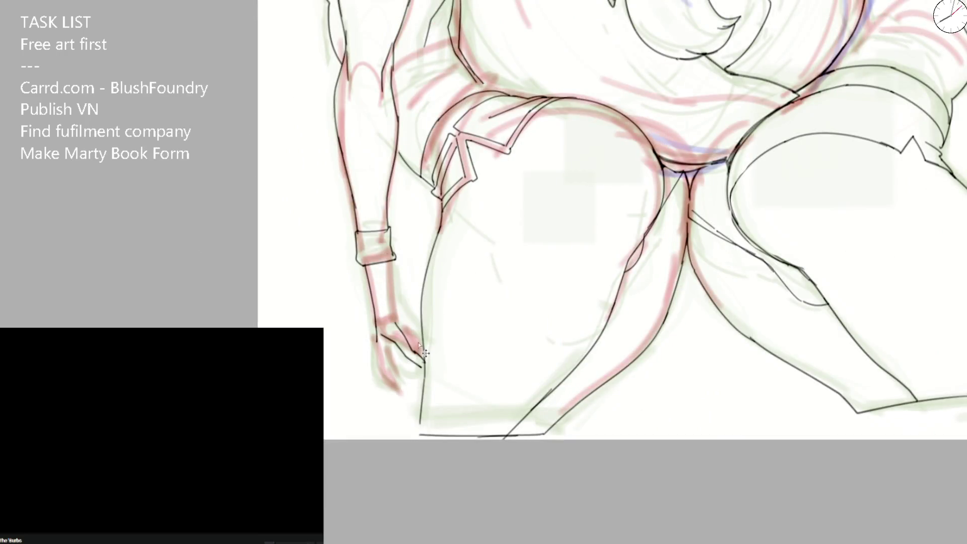
- In a mirrored view, ink both forearm edges from the cuff down to the hand
key("h")
scroll(609, 177, "up", 3)
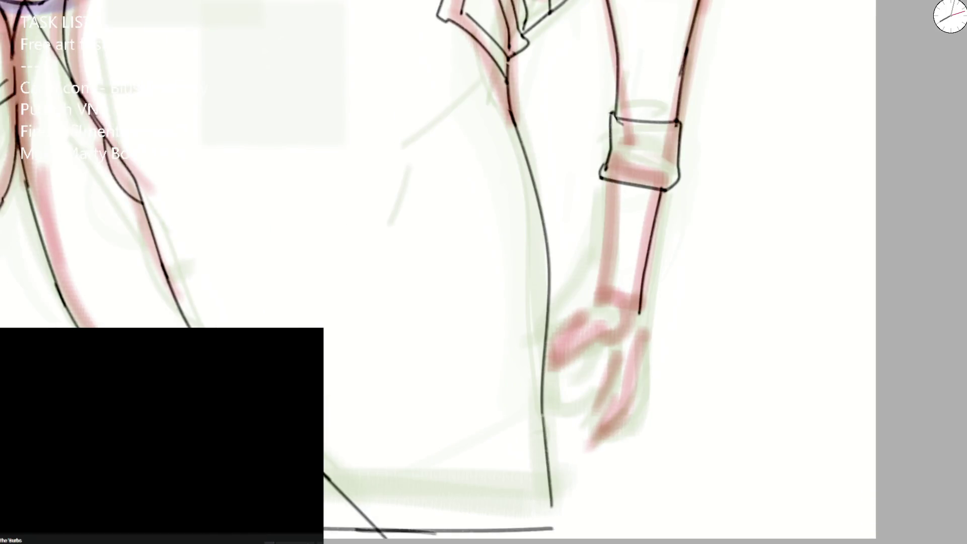
mouse_move(611, 184)
left_mouse_down()
mouse_move(602, 304)
mouse_move(547, 348)
left_mouse_up()
left_click_drag(541, 389, 628, 325)
mouse_move(602, 178)
left_mouse_down()
mouse_move(579, 286)
mouse_move(548, 316)
left_mouse_up()
key("ctrl+z")
left_click_drag(661, 186, 649, 335)
key("m")
- Ink the bent finger outlines and the curved underside of the finger
left_click_drag(386, 302, 342, 333)
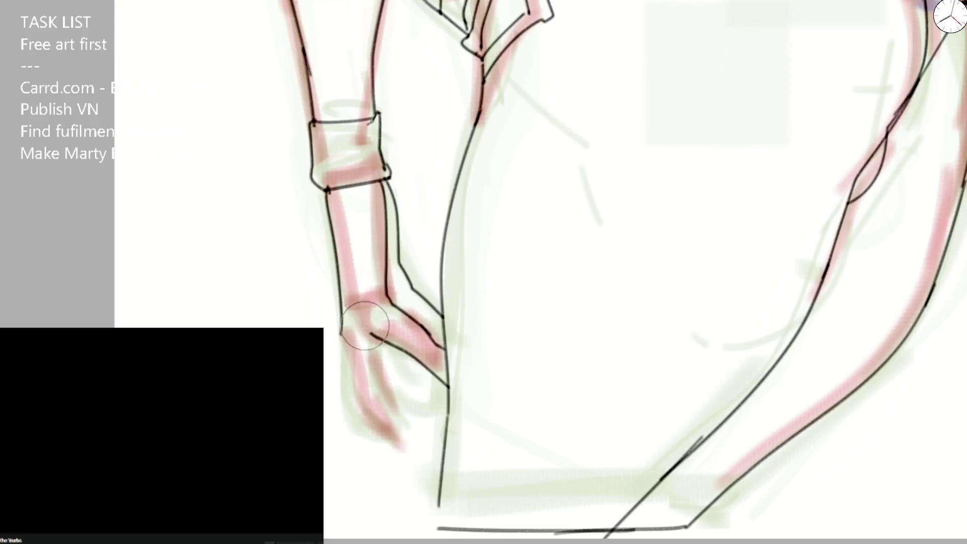
mouse_move(713, 179)
left_mouse_down()
mouse_move(332, 193)
mouse_move(283, 204)
mouse_move(248, 278)
mouse_move(275, 280)
left_mouse_up()
mouse_move(327, 194)
left_mouse_down()
mouse_move(293, 234)
mouse_move(302, 276)
mouse_move(295, 241)
left_mouse_up()
key("ctrl+z")
key("ctrl+z")
key("ctrl+z")
key("ctrl+z")
mouse_move(249, 272)
left_mouse_down()
mouse_move(251, 291)
mouse_move(271, 280)
mouse_move(330, 199)
left_mouse_up()
key("ctrl+z")
left_click_drag(293, 233, 305, 294)
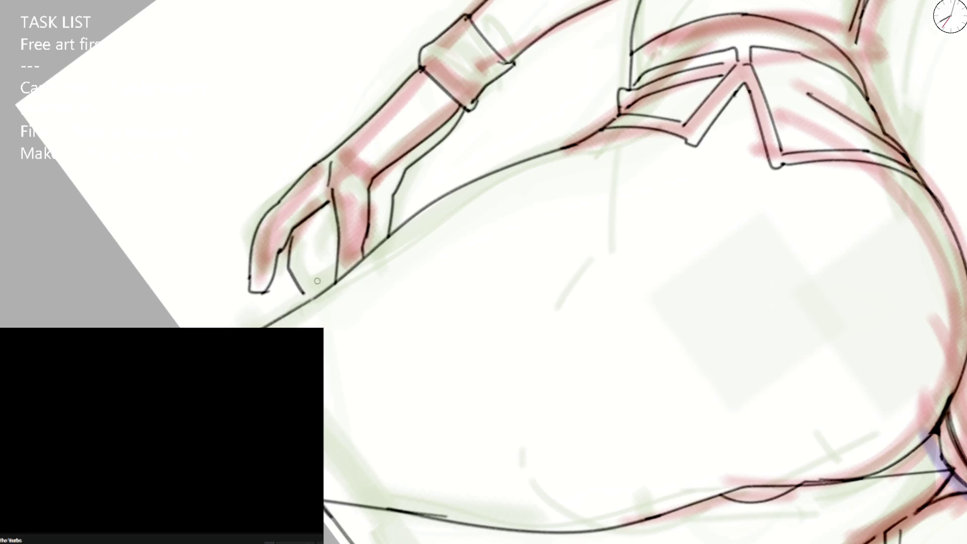
key("5")
key("ctrl+z")
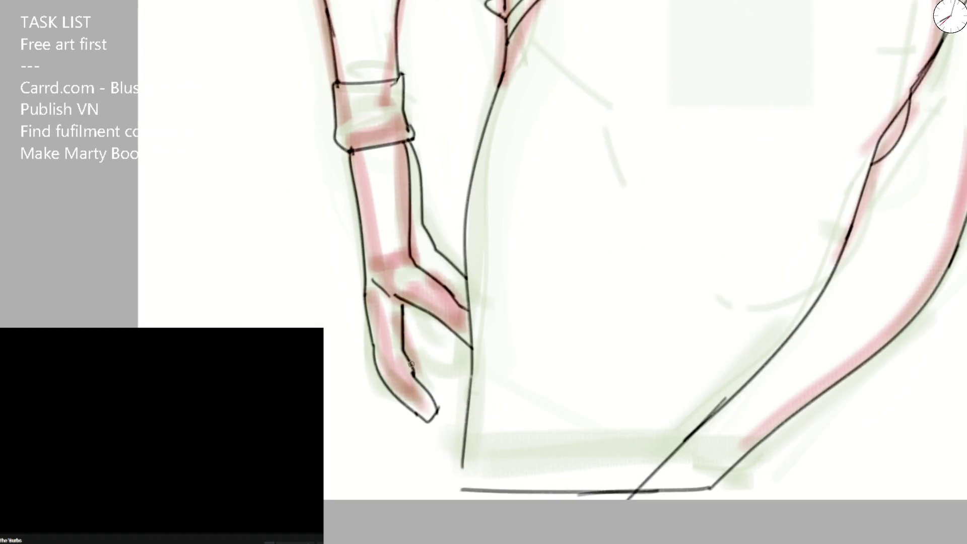
mouse_move(414, 373)
left_mouse_down()
mouse_move(453, 383)
mouse_move(468, 373)
left_mouse_up()
left_click_drag(435, 322, 472, 347)
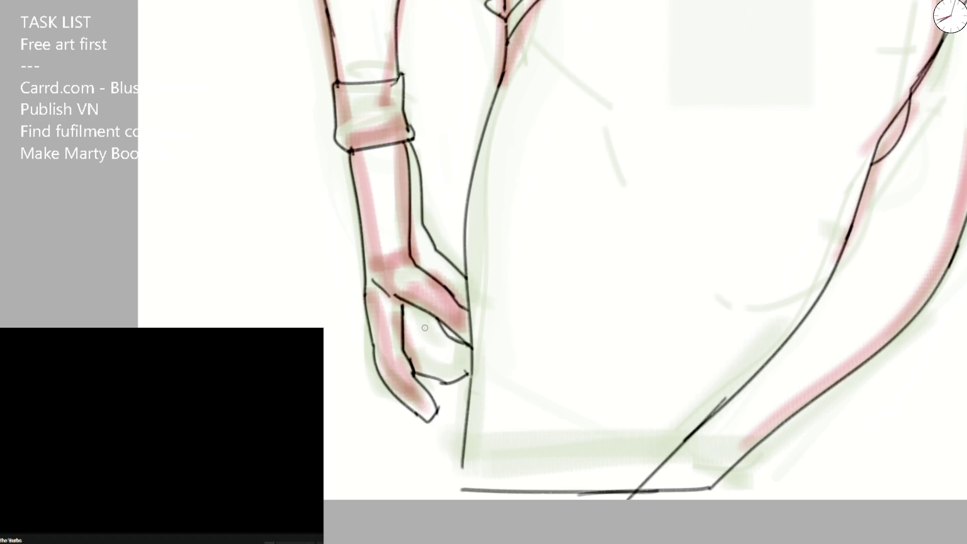
- Ink the thumb base line, a finger contour and the finger-base outline
scroll(464, 238, "down", 2)
scroll(465, 238, "down", 1)
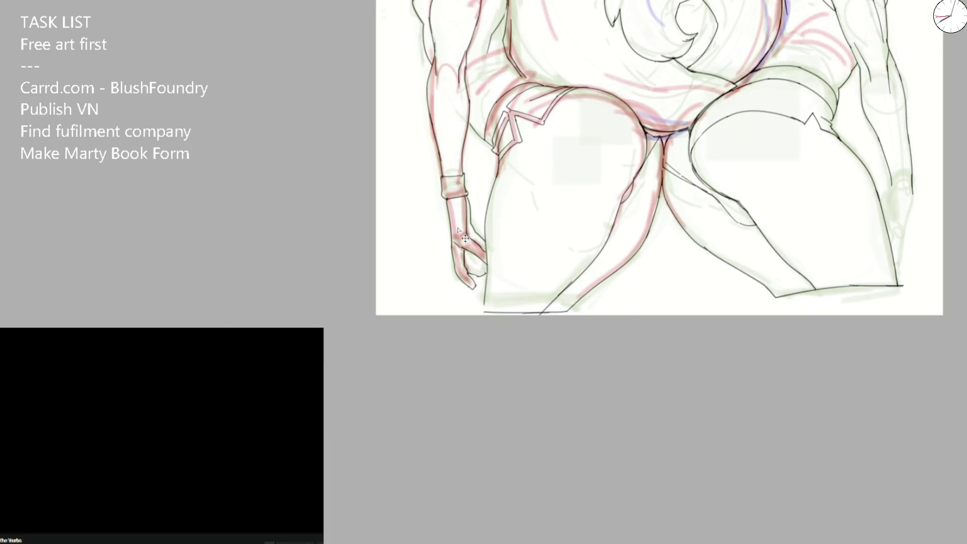
key("m")
scroll(536, 315, "up", 3)
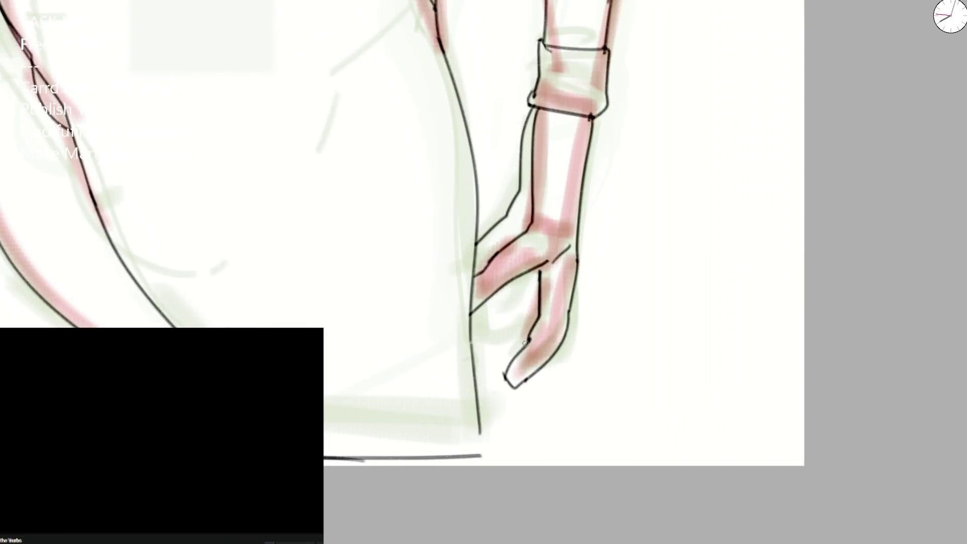
key("ctrl+z")
key("ctrl+z")
left_click_drag(474, 338, 538, 315)
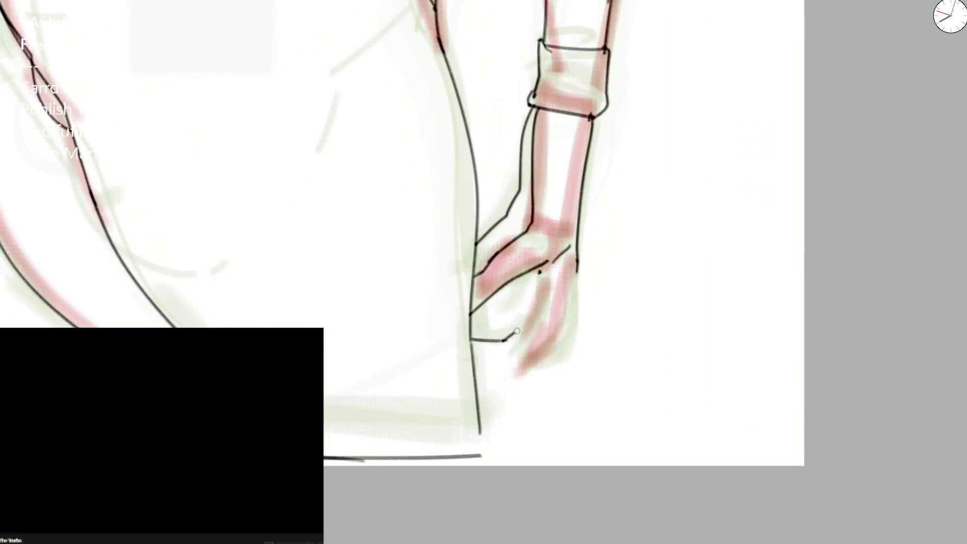
mouse_move(544, 267)
left_mouse_down()
mouse_move(503, 361)
mouse_move(578, 249)
mouse_move(530, 266)
left_mouse_up()
key("e")
left_click_drag(478, 307, 519, 278)
key("ctrl+z")
left_click_drag(469, 313, 519, 276)
mouse_move(483, 304)
left_mouse_down()
mouse_move(502, 299)
mouse_move(560, 242)
left_mouse_up()
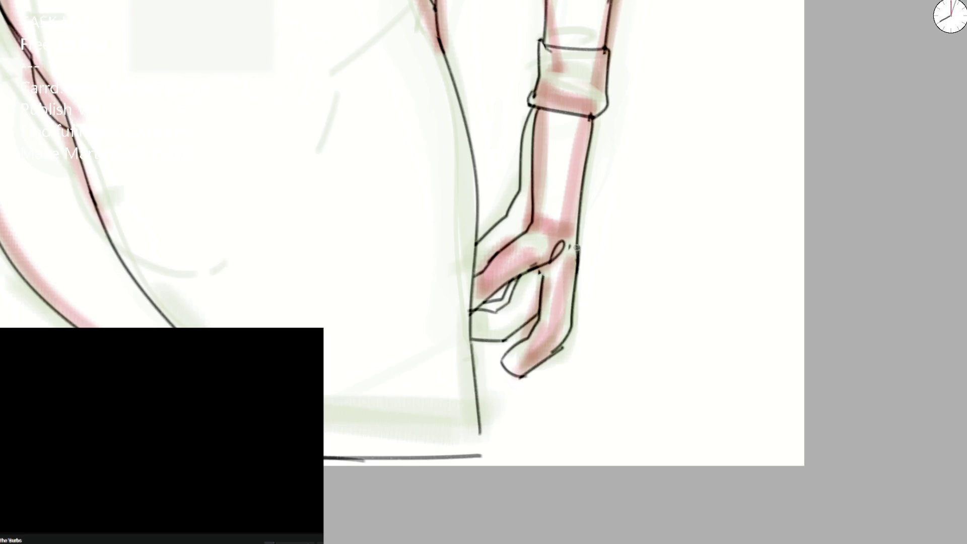
- Ink the finger lines from the wrist, the fingertip's right edge and the knuckle curves
scroll(565, 141, "down", 5)
scroll(565, 141, "down", 2)
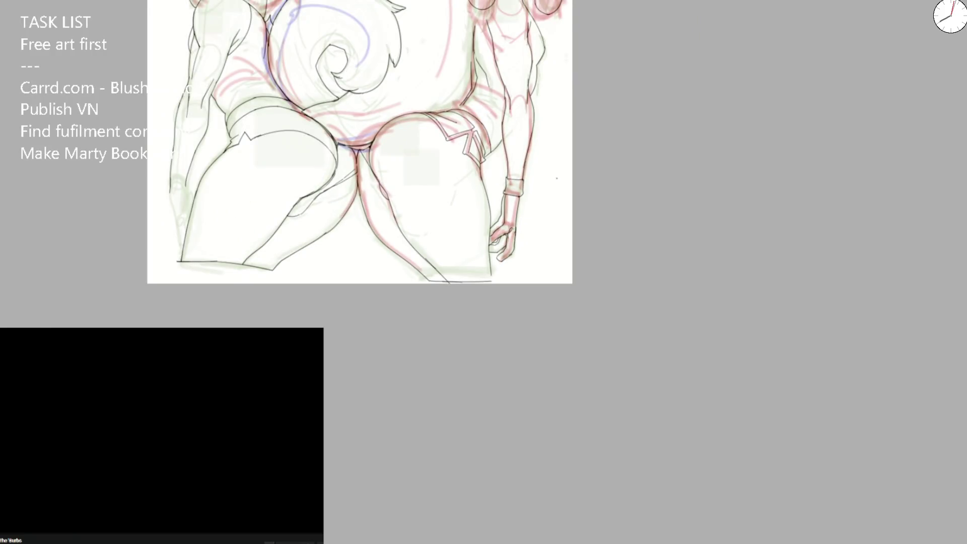
key("h")
scroll(466, 244, "up", 5)
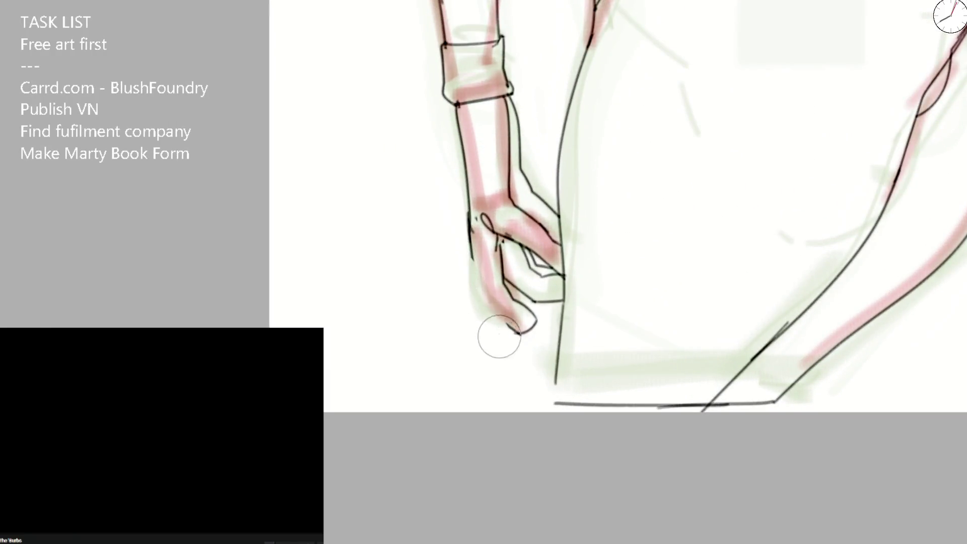
left_click_drag(473, 257, 496, 307)
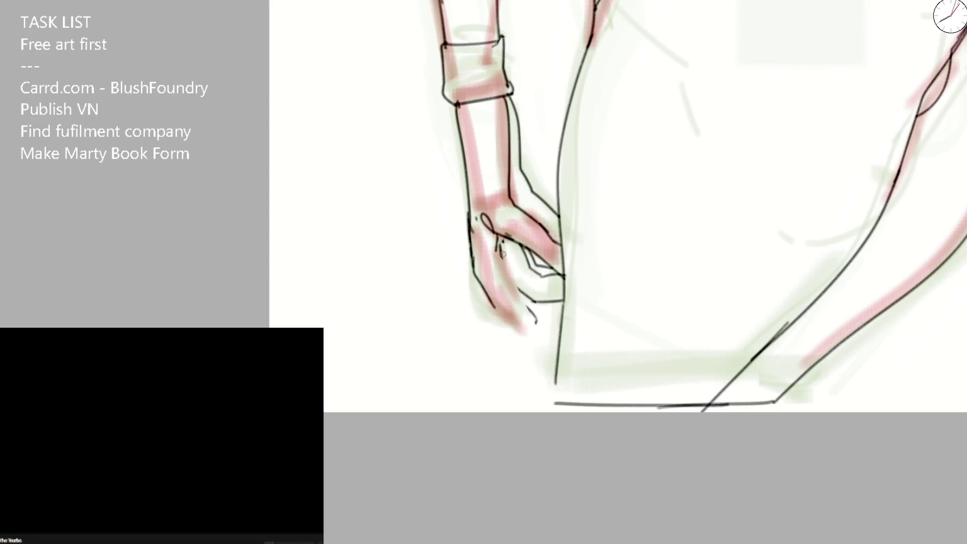
left_click_drag(498, 232, 516, 293)
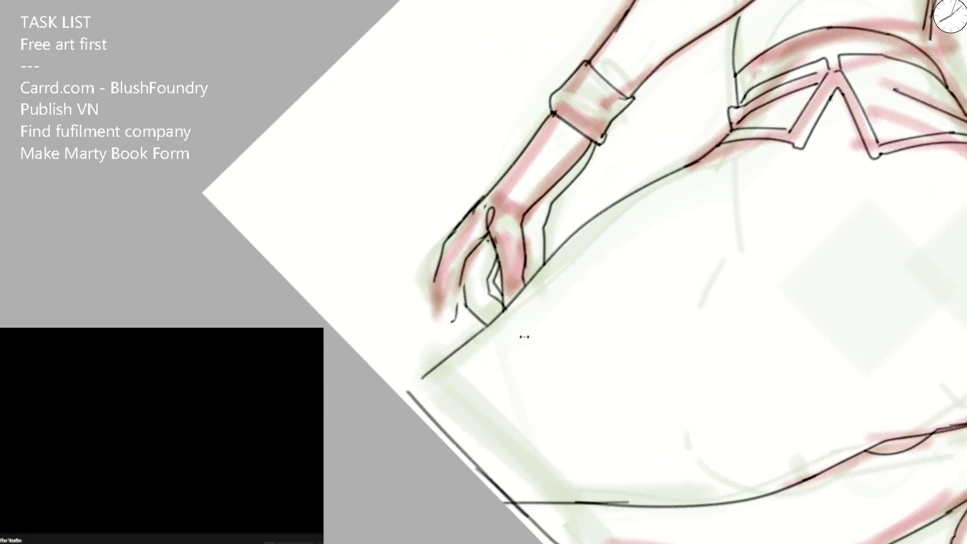
mouse_move(429, 272)
left_mouse_down()
mouse_move(438, 330)
mouse_move(455, 285)
left_mouse_up()
key("ctrl+z")
left_click_drag(436, 330, 458, 279)
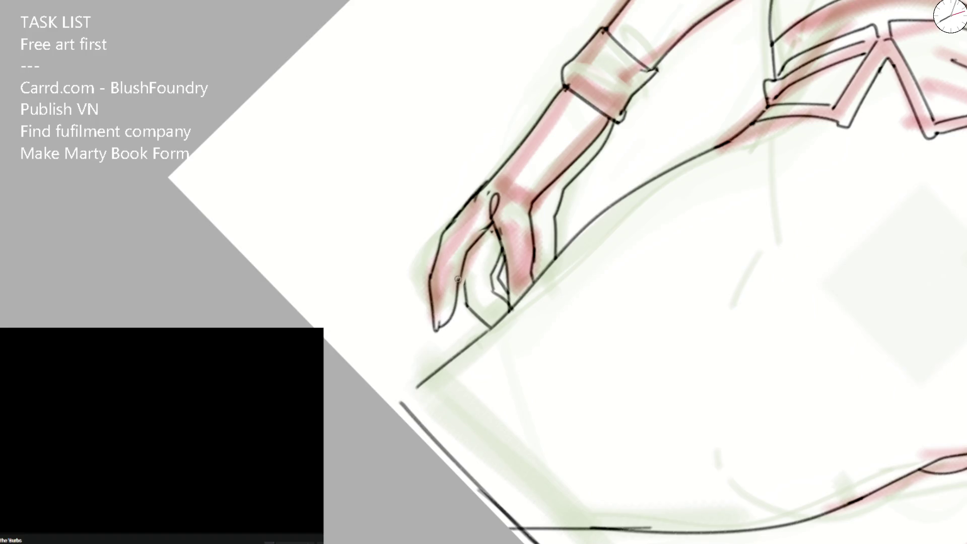
key("ctrl+z")
left_click_drag(495, 188, 502, 249)
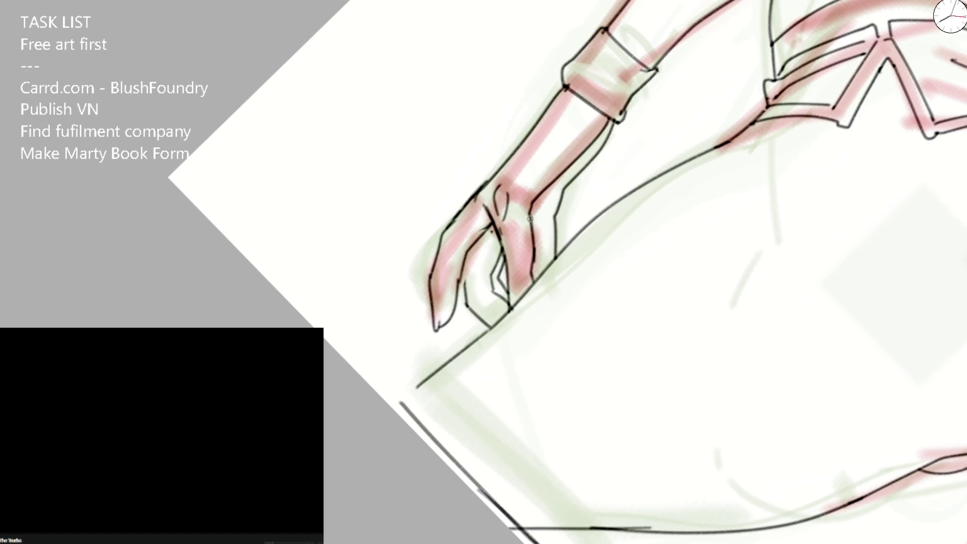
- Reset the rotation and bring the whole lower drawing into view to review it
scroll(530, 218, "down", 3)
key("Home")
mouse_move(527, 48)
left_mouse_down()
mouse_move(475, 202)
mouse_move(478, 224)
left_mouse_up()
scroll(409, 214, "up", 4)
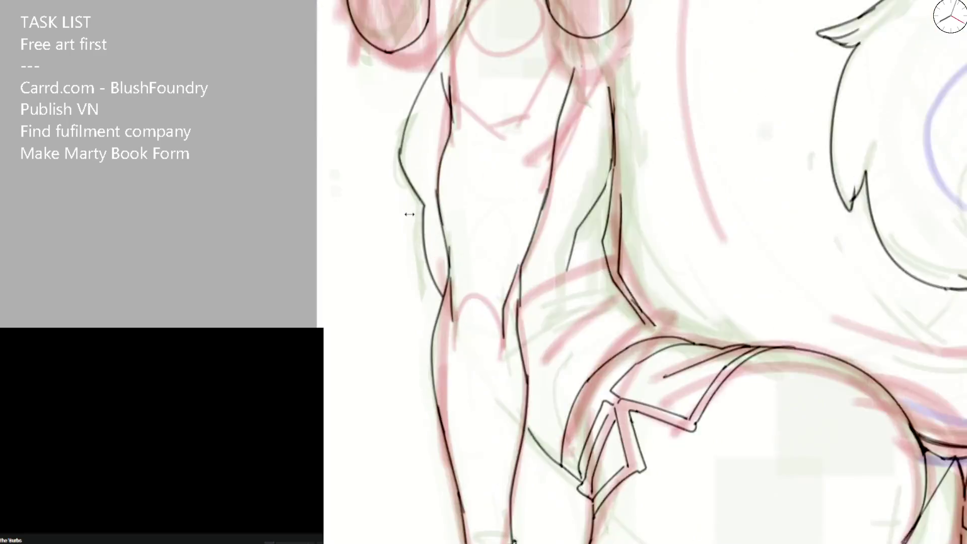
- Ink the torso's upper left contour down to the hip
scroll(409, 214, "up", 2)
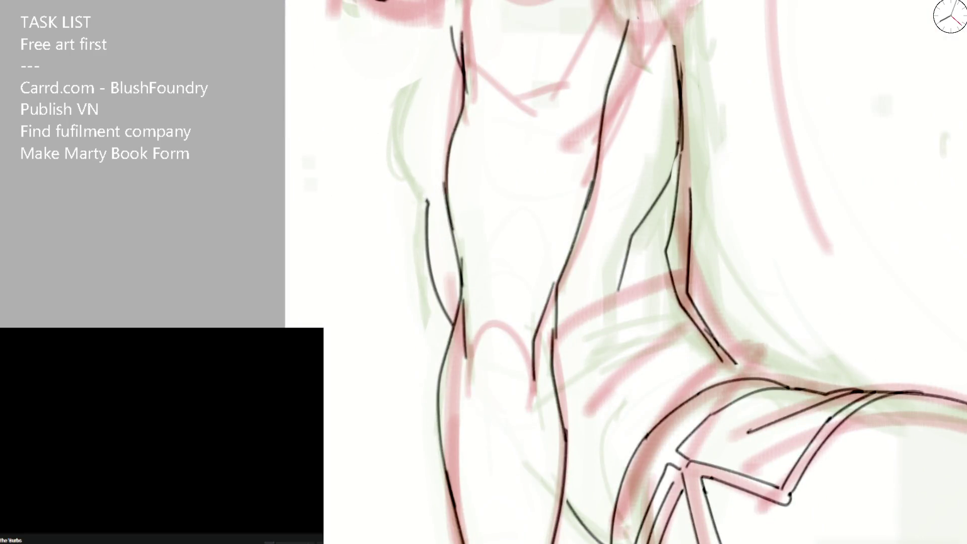
mouse_move(449, 2)
left_mouse_down()
mouse_move(409, 198)
mouse_move(429, 299)
left_mouse_up()
key("e")
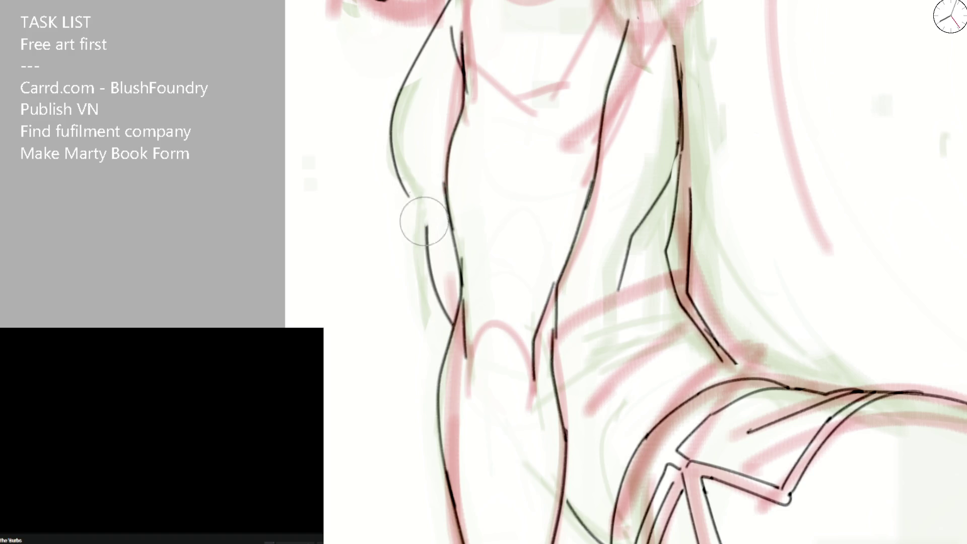
left_click_drag(398, 179, 452, 321)
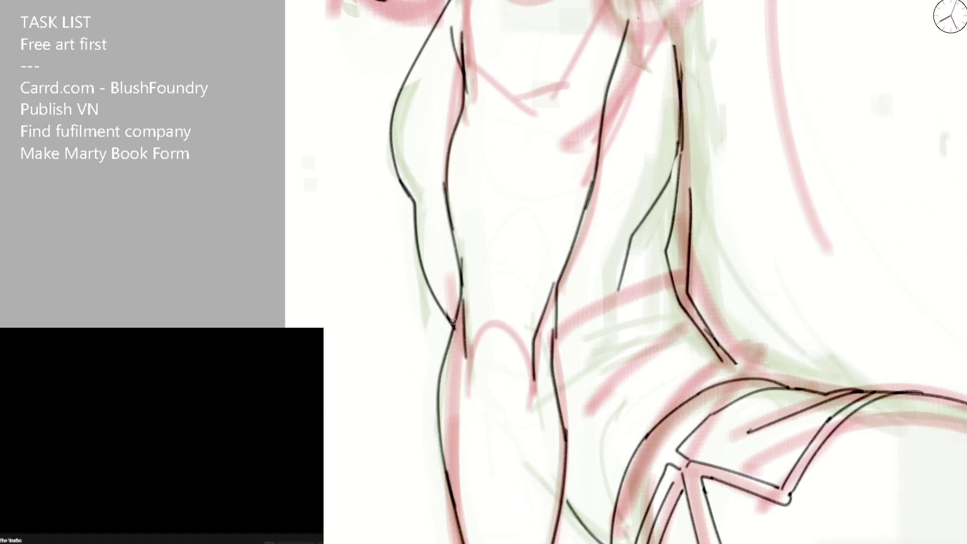
mouse_move(555, 341)
left_mouse_down()
mouse_move(558, 287)
mouse_move(551, 352)
mouse_move(531, 408)
left_mouse_up()
key("ctrl+z")
key("ctrl+z")
left_click_drag(587, 198, 544, 269)
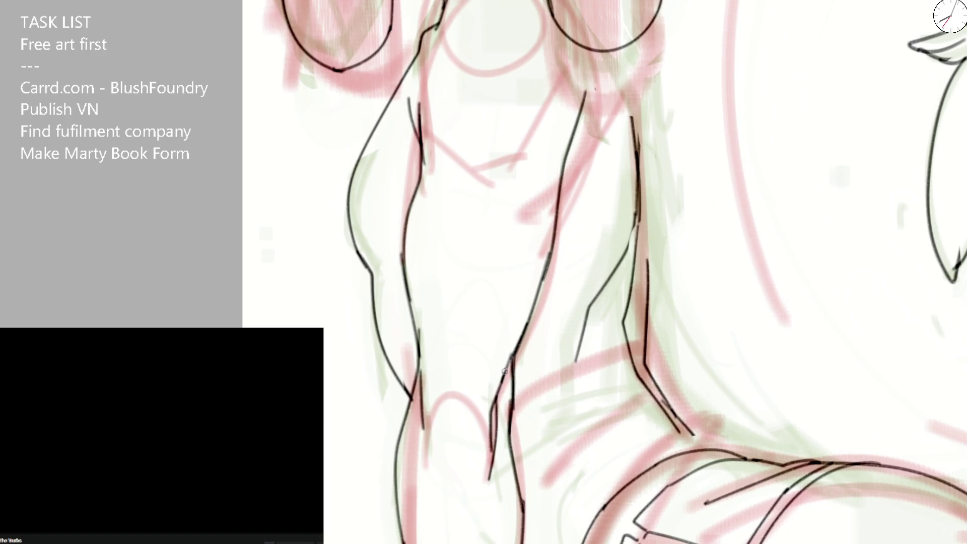
mouse_move(511, 362)
left_mouse_down()
mouse_move(538, 296)
mouse_move(579, 111)
mouse_move(506, 234)
left_mouse_up()
left_click_drag(421, 144, 402, 206)
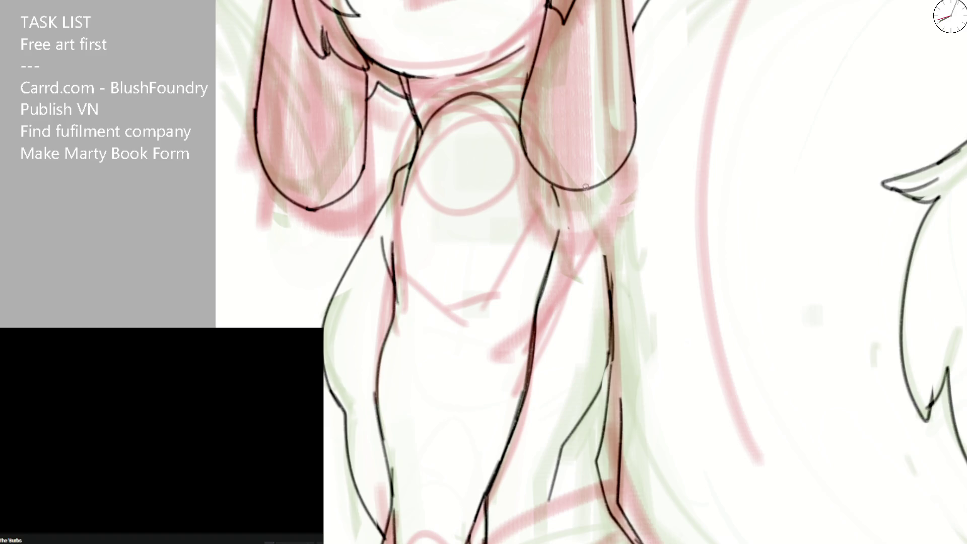
- In a mirrored view, ink the left body line, the curving arm edge and the torso's left edge
key("h")
left_click_drag(384, 243, 400, 198)
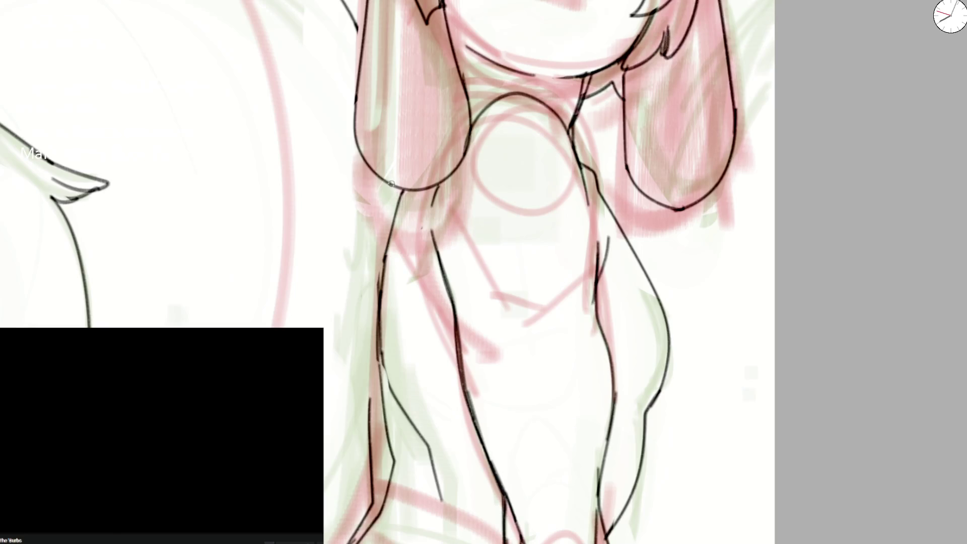
left_click_drag(398, 202, 378, 323)
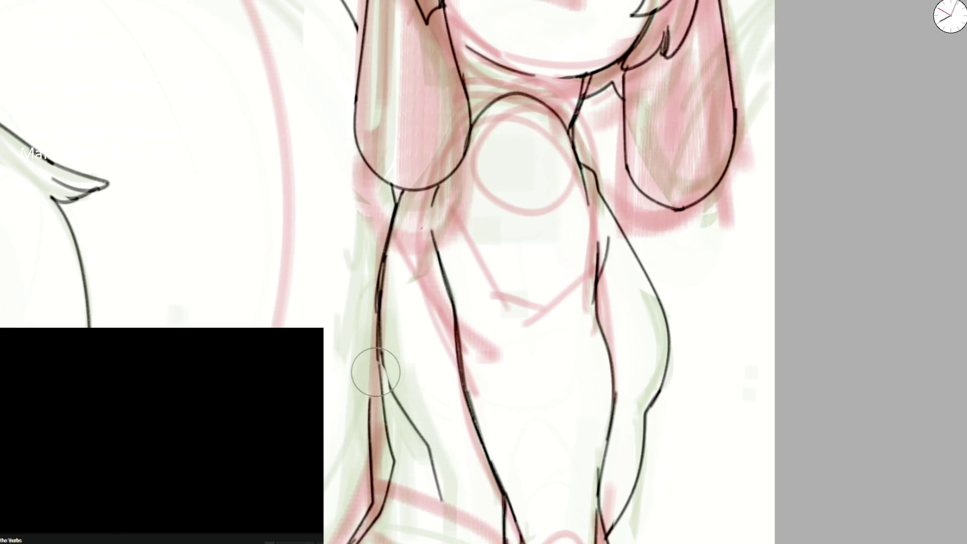
mouse_move(375, 403)
left_mouse_down()
mouse_move(488, 204)
mouse_move(486, 214)
left_mouse_up()
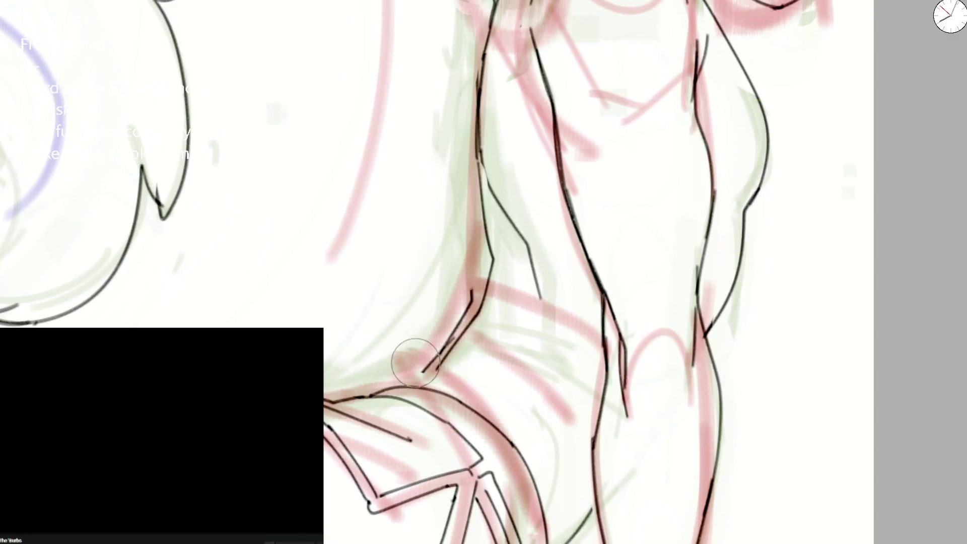
mouse_move(351, 403)
left_mouse_down()
mouse_move(479, 192)
mouse_move(458, 313)
left_mouse_up()
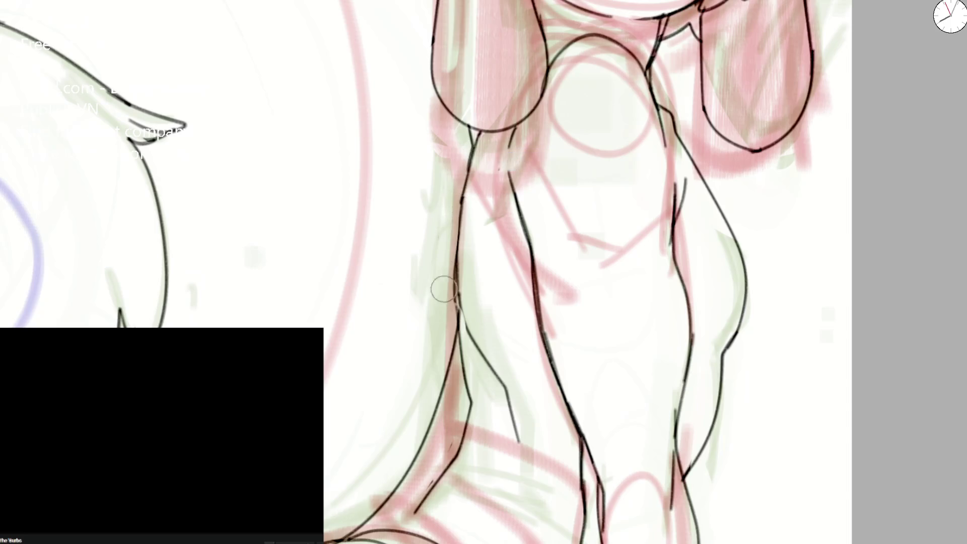
left_click_drag(468, 146, 458, 318)
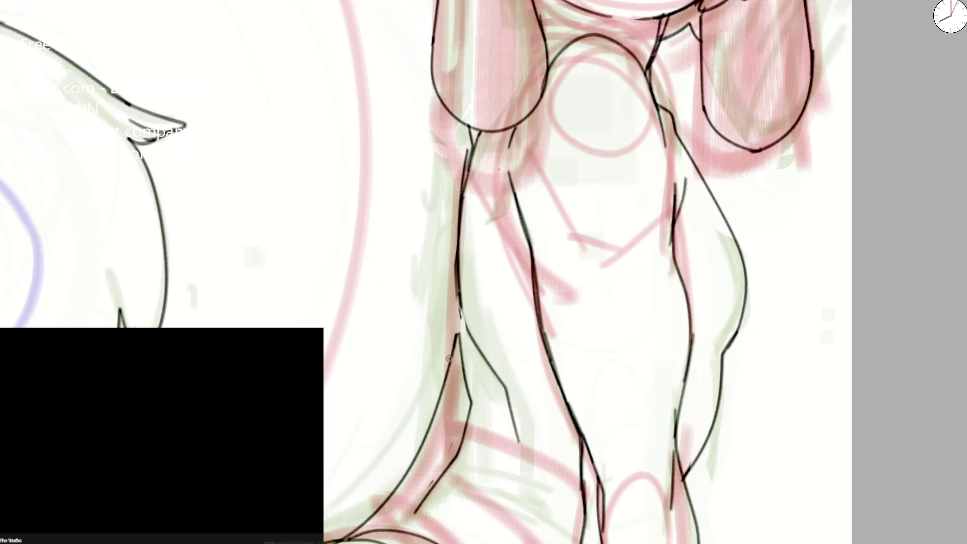
- Ink the neck-to-shoulder line in a rotated view, then reset the rotation to upright
mouse_move(460, 313)
left_mouse_down()
mouse_move(478, 413)
mouse_move(471, 259)
left_mouse_up()
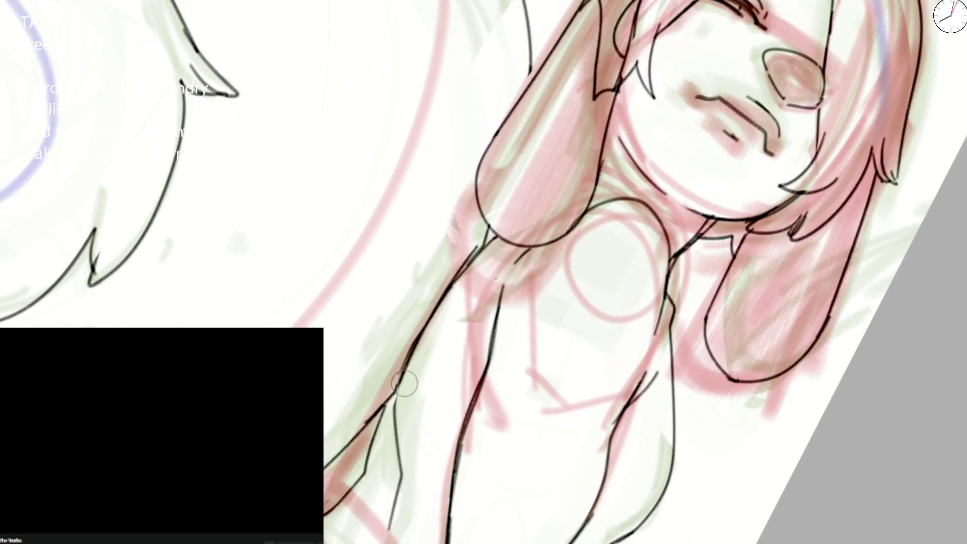
key("ctrl+z")
left_click_drag(395, 409, 475, 259)
key("ctrl+z")
mouse_move(393, 405)
left_mouse_down()
mouse_move(416, 340)
mouse_move(499, 236)
mouse_move(463, 263)
left_mouse_up()
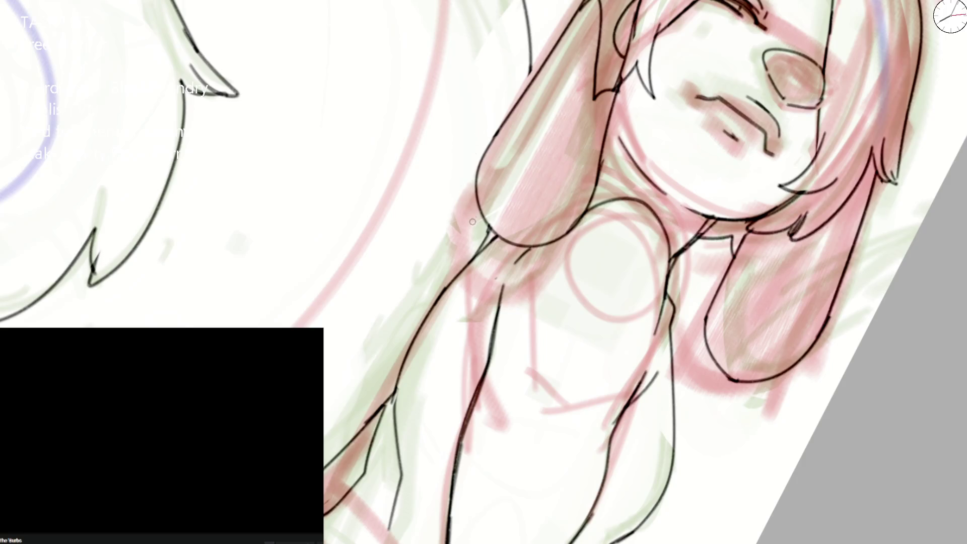
key("Delete")
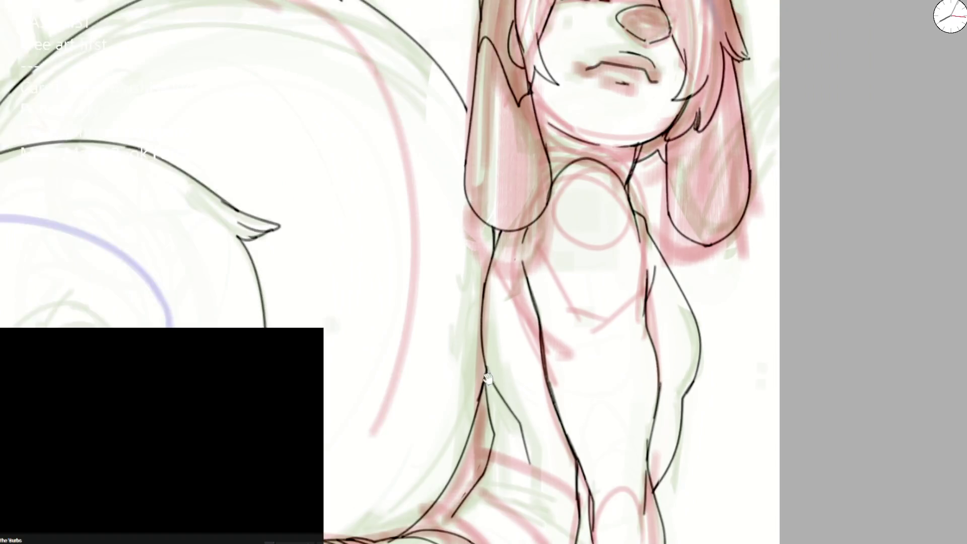
- Ink a clean line down the right character's torso side with a short extension
scroll(495, 251, "up", 3)
left_click_drag(475, 319, 660, 367)
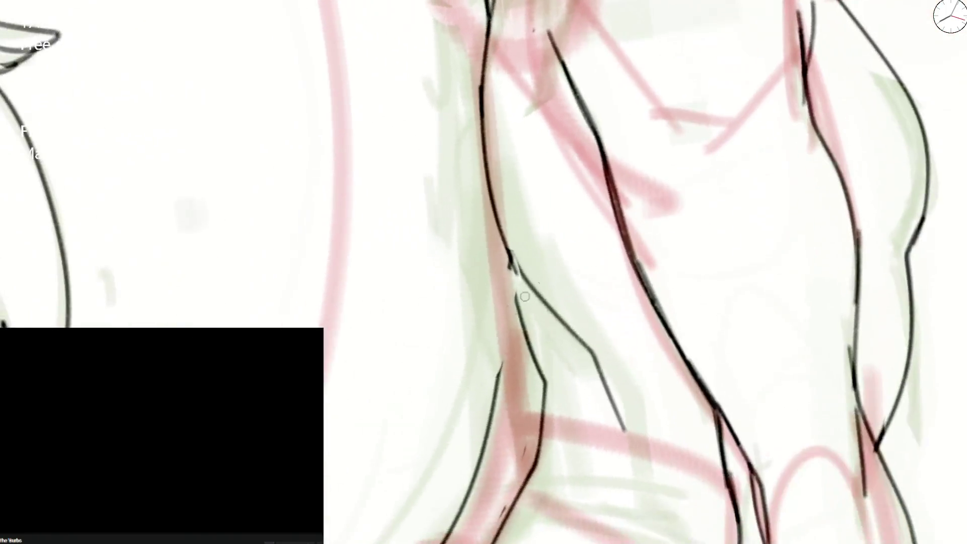
left_click_drag(515, 264, 492, 397)
key("ctrl+z")
left_click_drag(515, 263, 497, 390)
left_click_drag(512, 299, 539, 365)
scroll(539, 365, "down", 5)
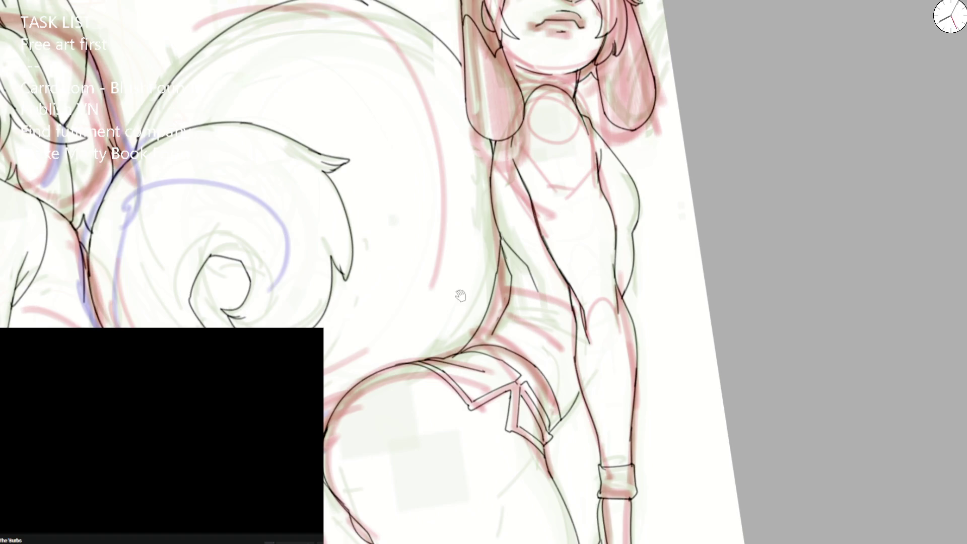
- Re-ink the left torso edge and the lower torso contour down to the hip
scroll(544, 307, "up", 2)
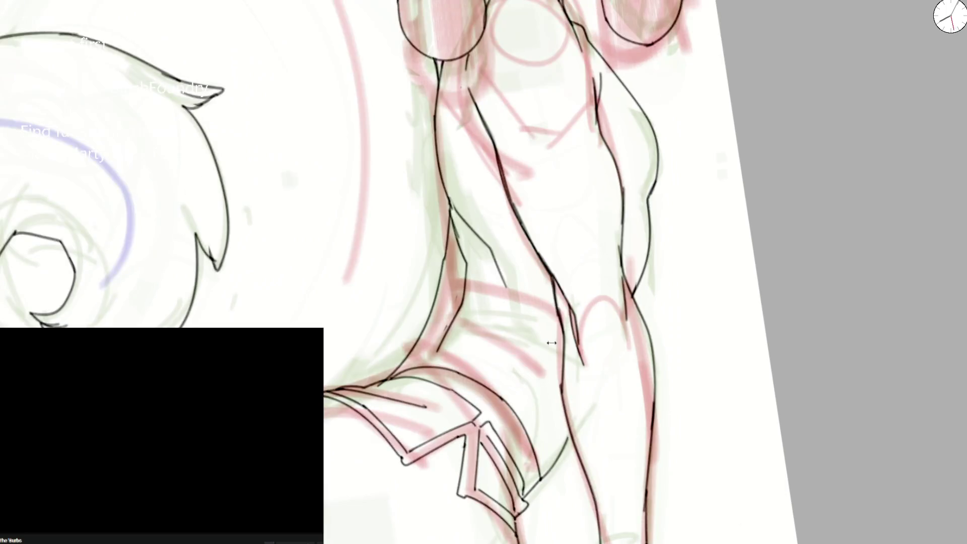
scroll(449, 345, "up", 2)
left_click_drag(401, 371, 459, 320)
key("ctrl+z")
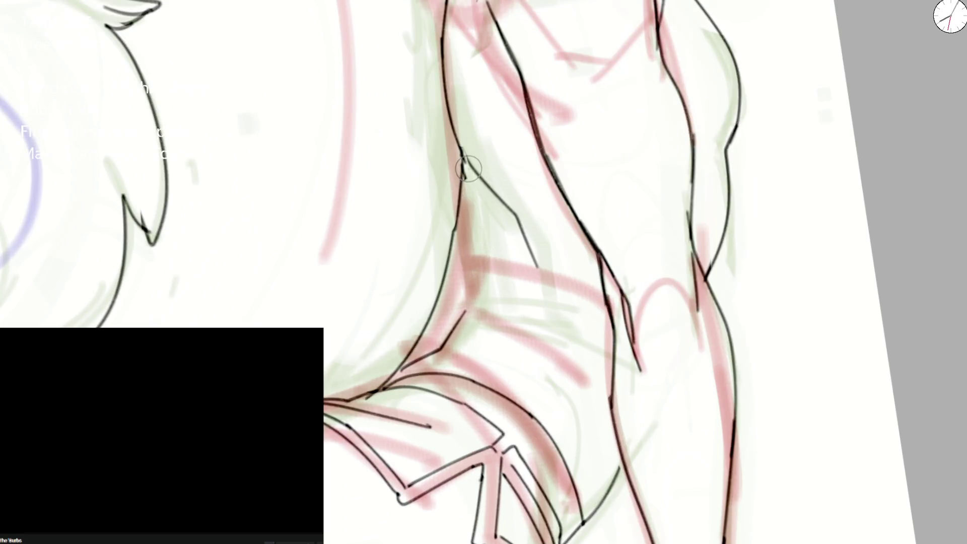
left_click_drag(463, 152, 455, 243)
left_click_drag(461, 200, 466, 318)
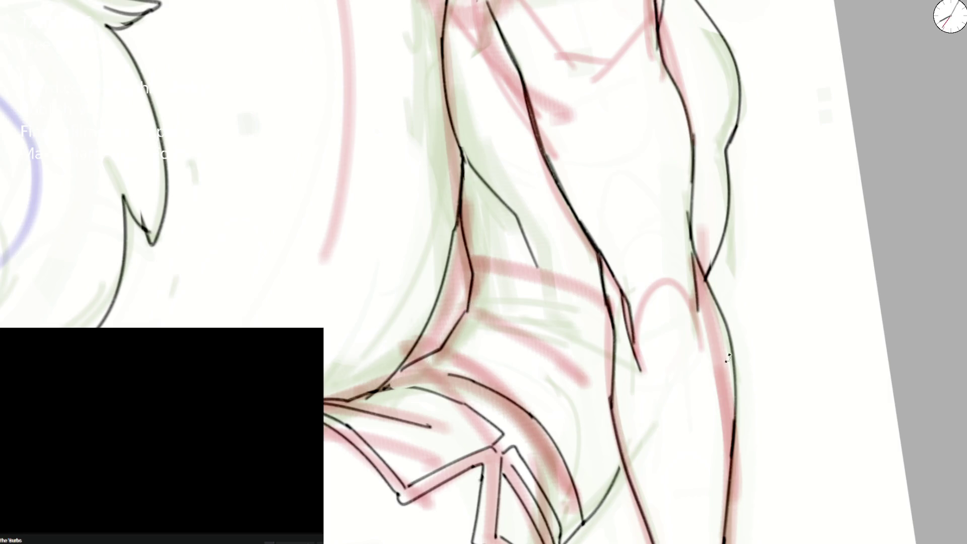
- Ink the short diagonal crease lines beside the crotch line
left_click_drag(406, 372, 593, 322)
left_click_drag(580, 379, 620, 321)
key("ctrl+z")
left_click_drag(585, 378, 618, 320)
mouse_move(604, 377)
left_mouse_down()
mouse_move(591, 408)
mouse_move(625, 340)
mouse_move(590, 392)
mouse_move(656, 338)
left_mouse_up()
key("e")
left_click_drag(623, 392, 667, 347)
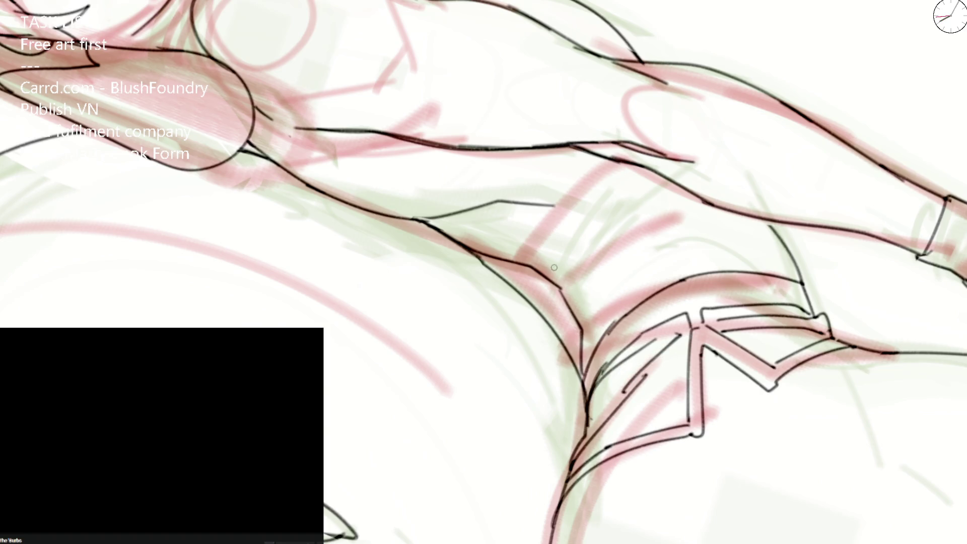
key("Delete")
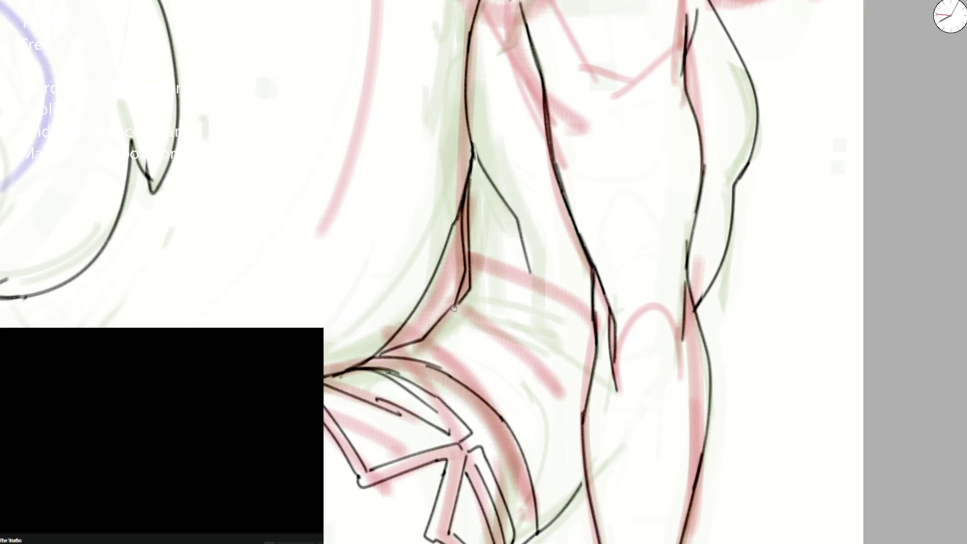
- Erase the old arm outline and redraw its left contour and the torso-side diagonal
scroll(469, 184, "down", 3)
scroll(469, 184, "down", 3)
scroll(508, 215, "up", 2)
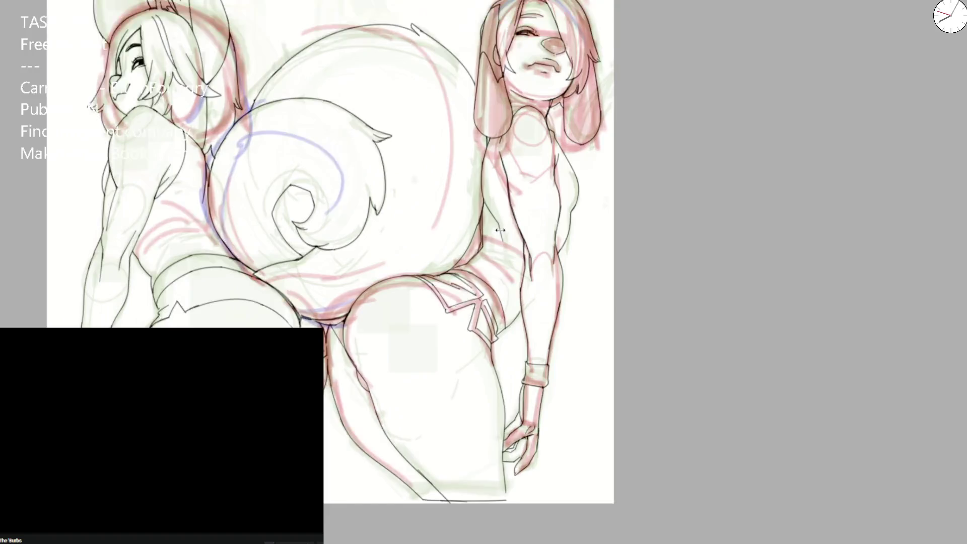
scroll(508, 215, "up", 3)
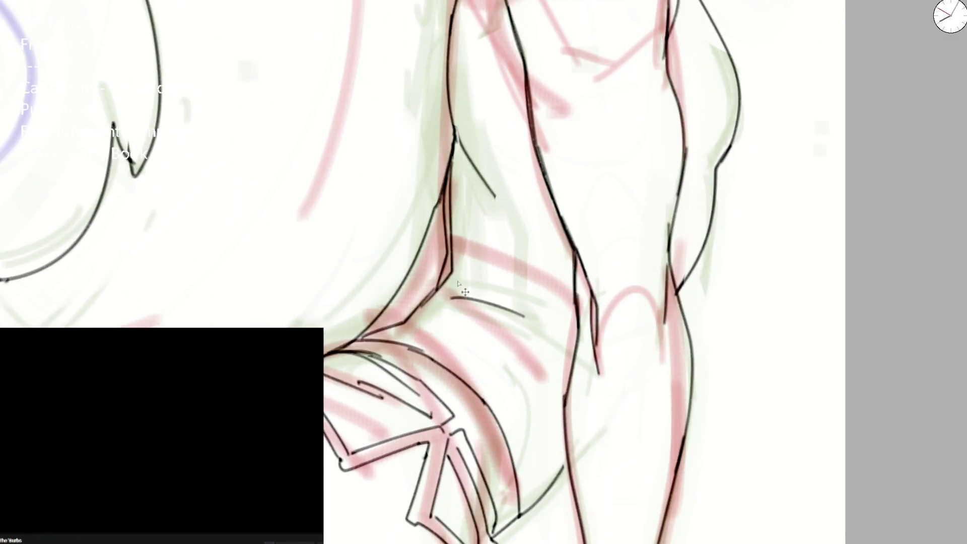
left_click_drag(456, 187, 390, 317)
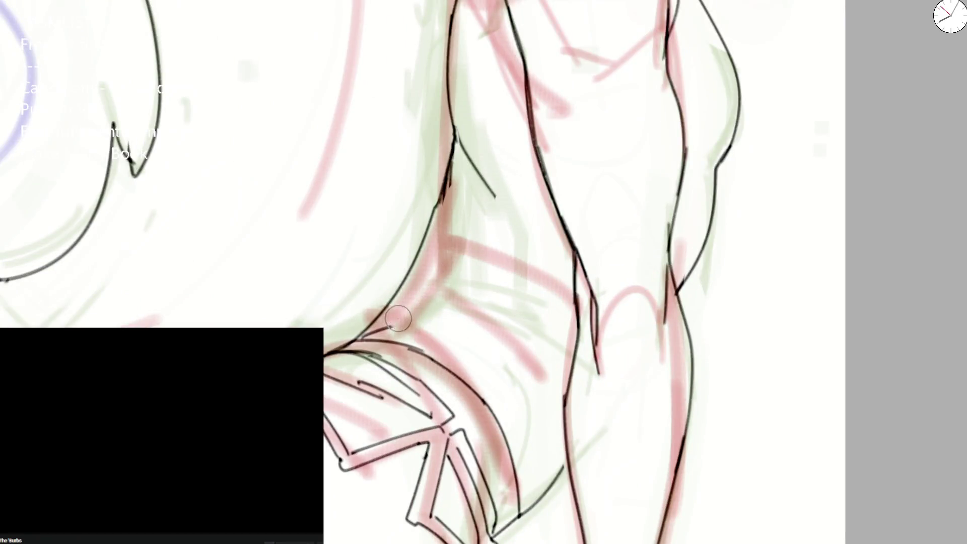
mouse_move(448, 181)
left_mouse_down()
mouse_move(375, 321)
mouse_move(453, 105)
mouse_move(415, 267)
left_mouse_up()
left_click_drag(395, 301, 450, 78)
left_click_drag(434, 190, 440, 206)
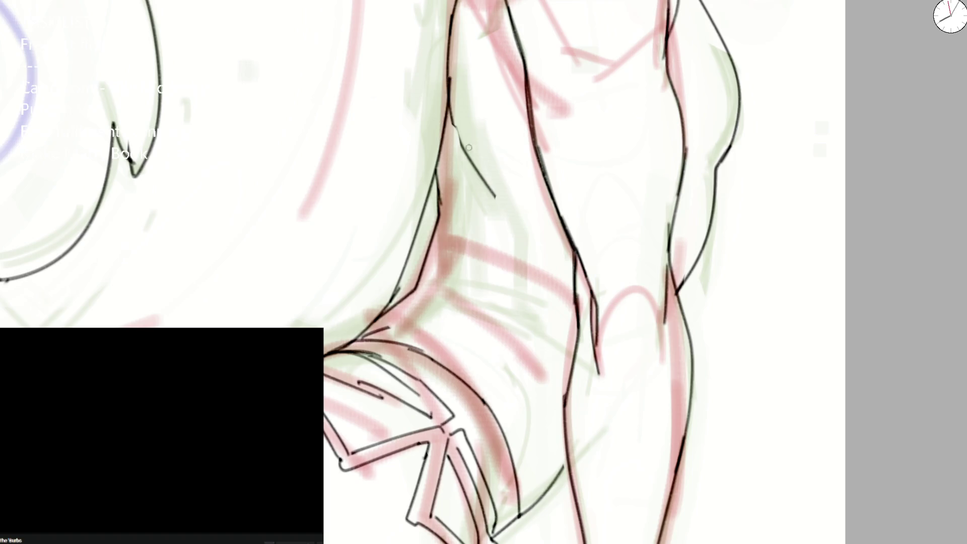
left_click_drag(456, 126, 502, 188)
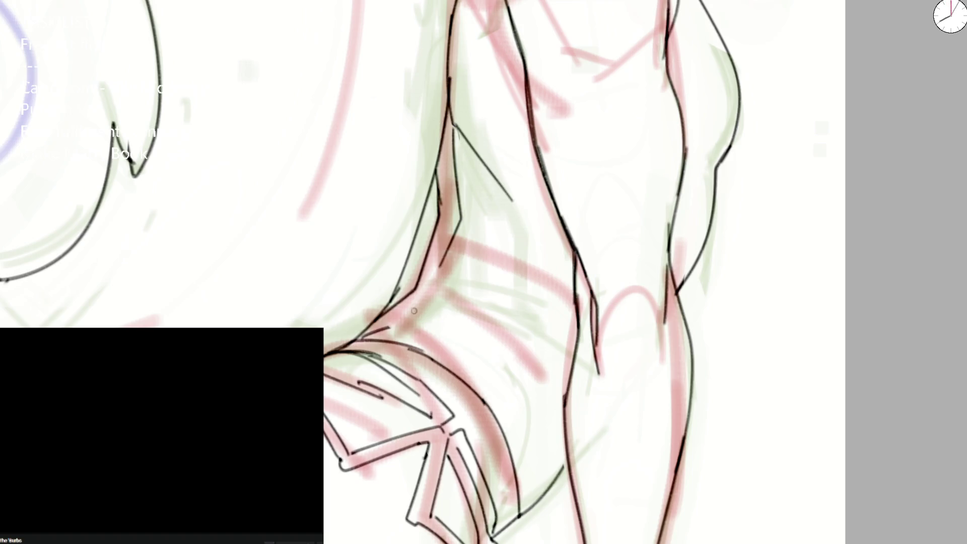
scroll(453, 132, "down", 5)
scroll(453, 132, "down", 3)
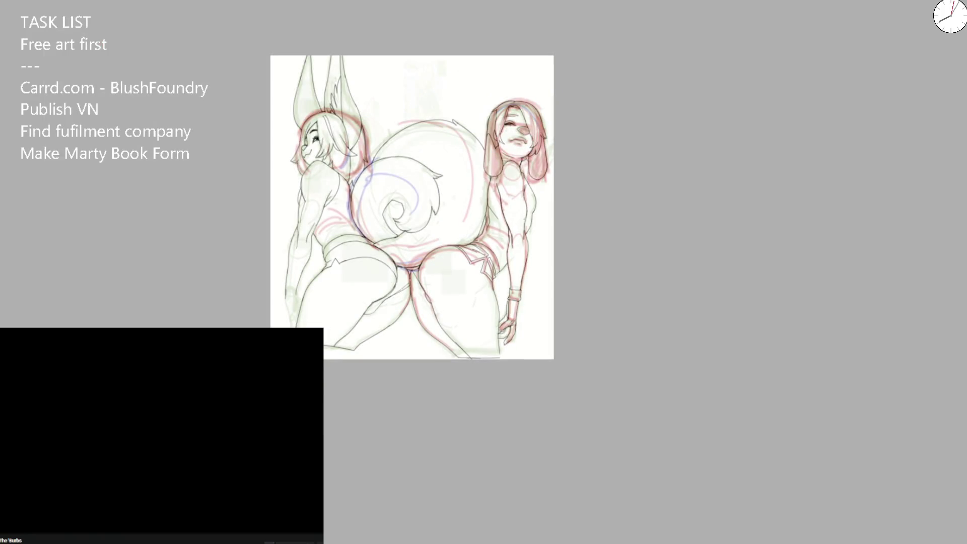
- Ink a short vertical line and a diagonal line at the left character's knee
scroll(266, 318, "up", 1)
scroll(275, 305, "up", 3)
scroll(263, 291, "up", 3)
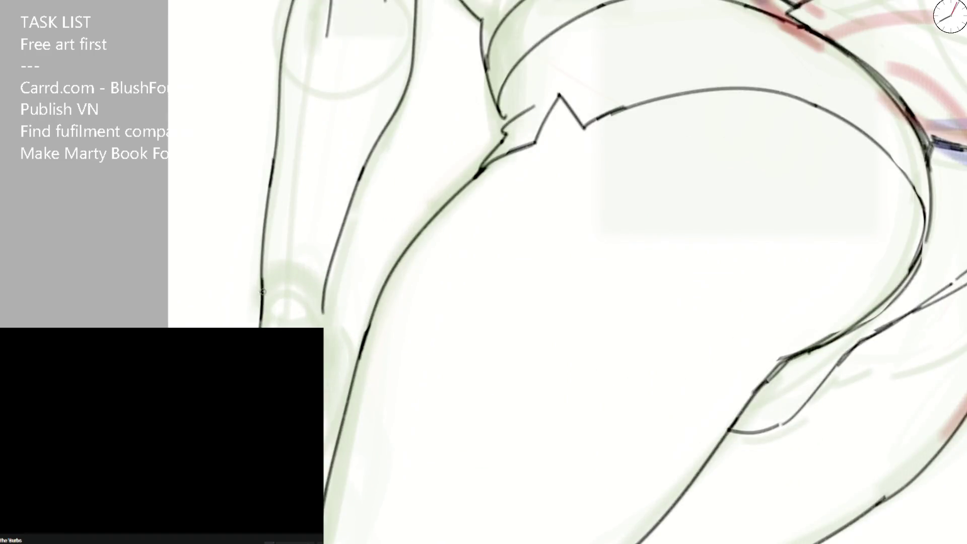
left_click_drag(268, 263, 267, 322)
left_click_drag(298, 262, 319, 321)
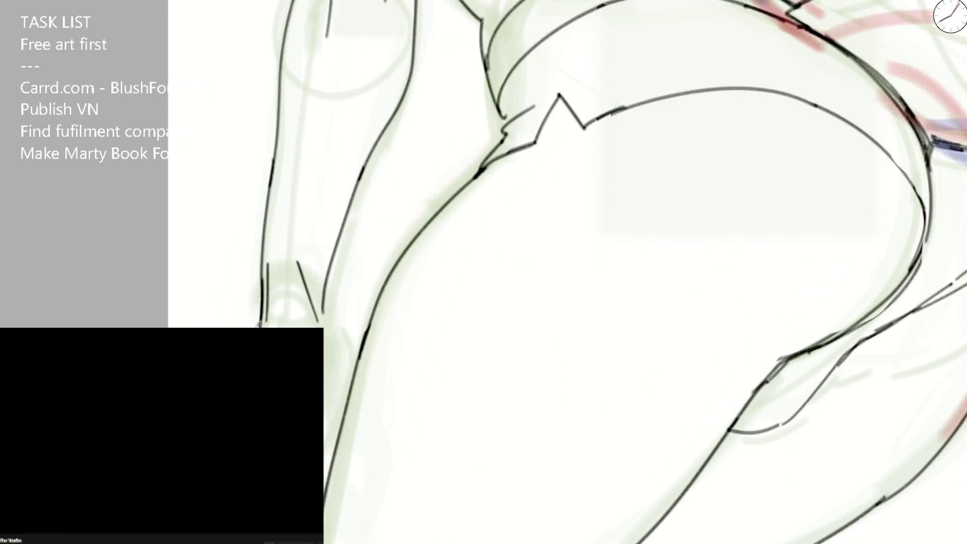
- Ink the leg lines running down to the knee and up from it
left_click_drag(453, 302, 441, 183)
mouse_move(309, 214)
left_mouse_down()
mouse_move(303, 258)
mouse_move(318, 326)
left_mouse_up()
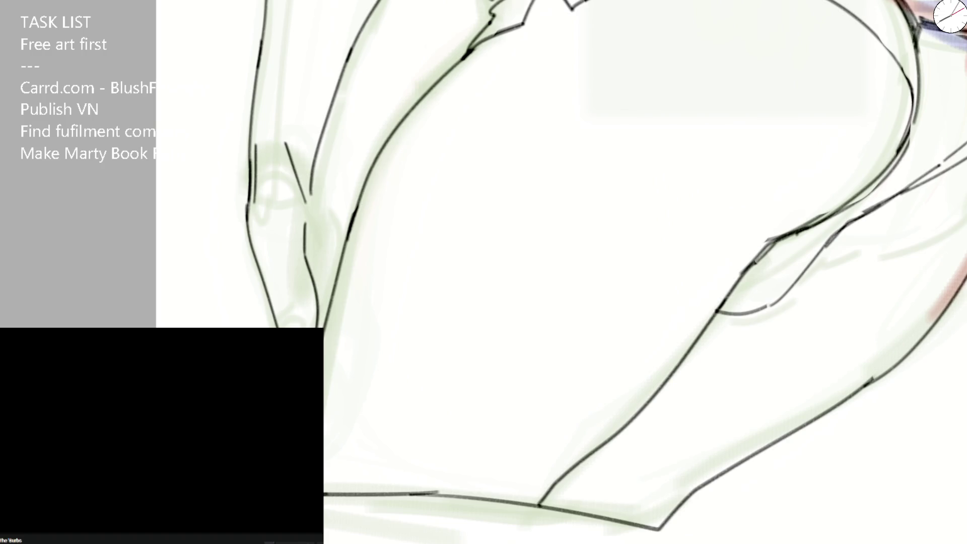
mouse_move(313, 177)
left_mouse_down()
mouse_move(343, 252)
mouse_move(337, 272)
left_mouse_up()
key("ctrl+z")
left_click_drag(313, 168, 346, 247)
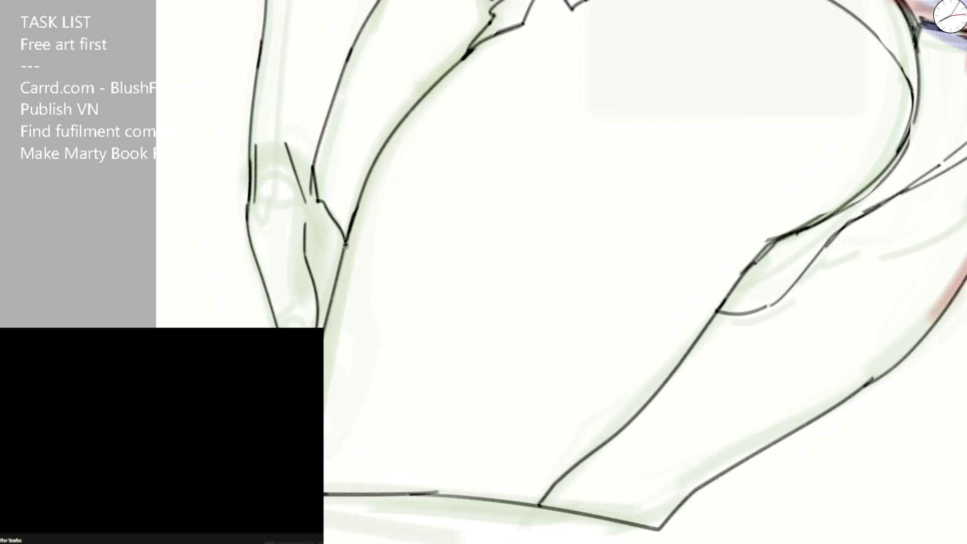
left_click_drag(313, 282, 305, 201)
scroll(306, 201, "down", 5)
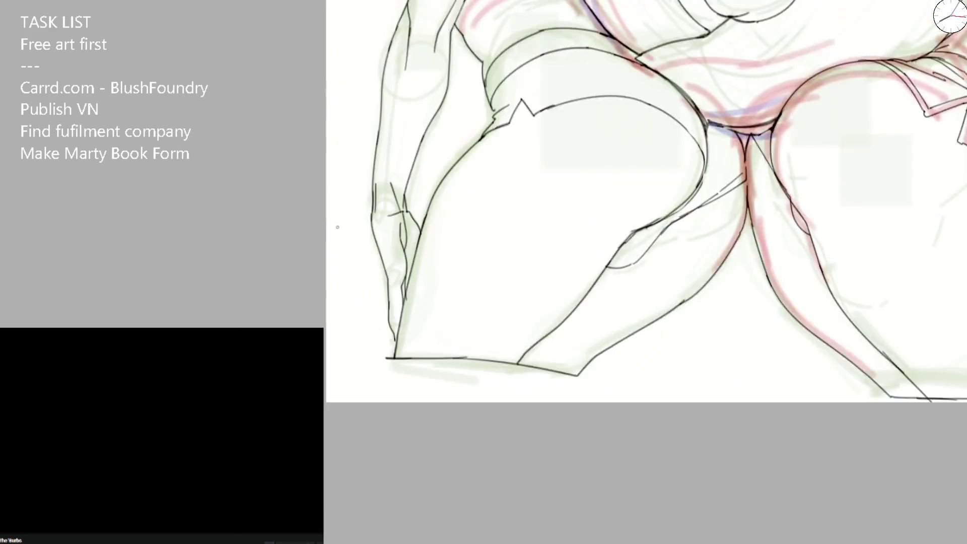
left_click_drag(554, 222, 433, 222)
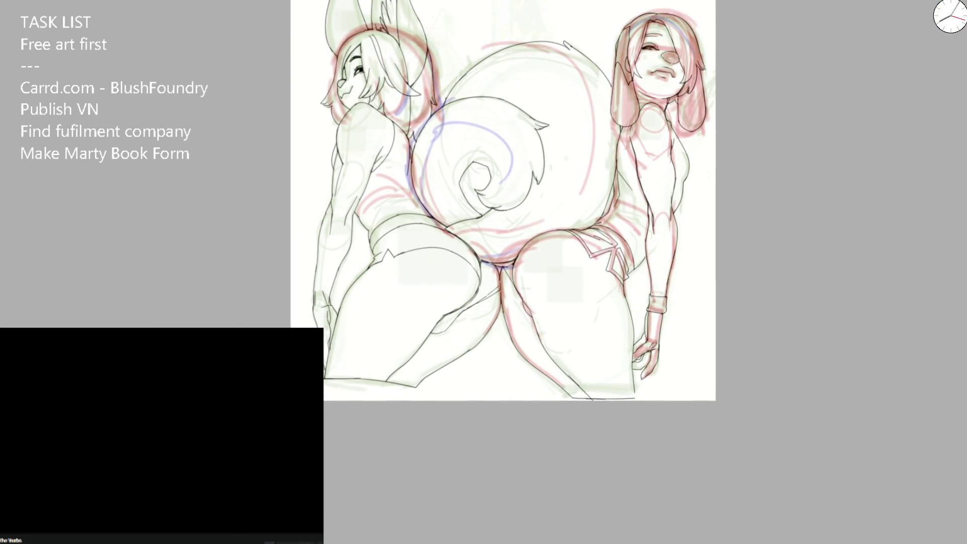
- On the mirrored canvas, ink a line down the bunny girl's hair
key("h")
scroll(472, 170, "up", 3)
scroll(473, 170, "up", 3)
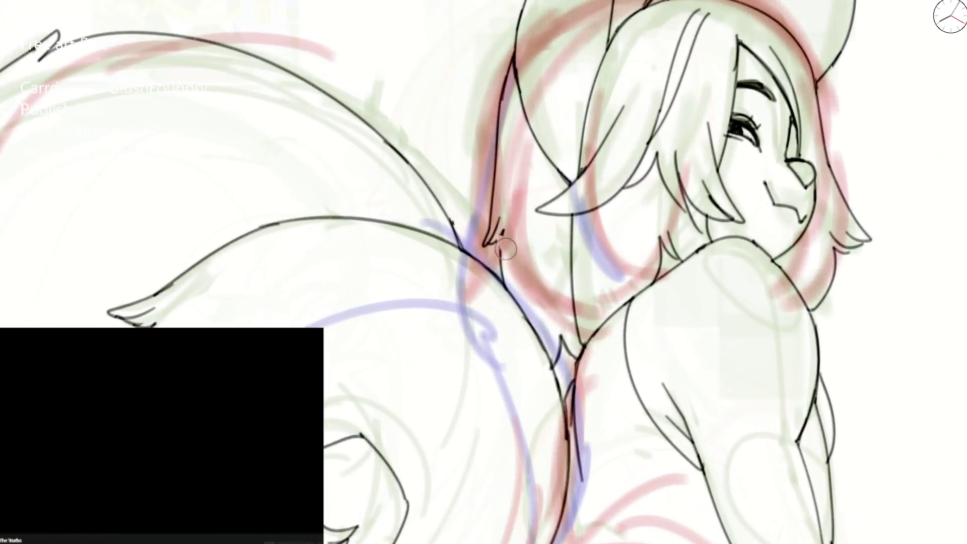
mouse_move(512, 53)
left_mouse_down()
mouse_move(471, 243)
mouse_move(494, 277)
left_mouse_up()
scroll(494, 277, "down", 5)
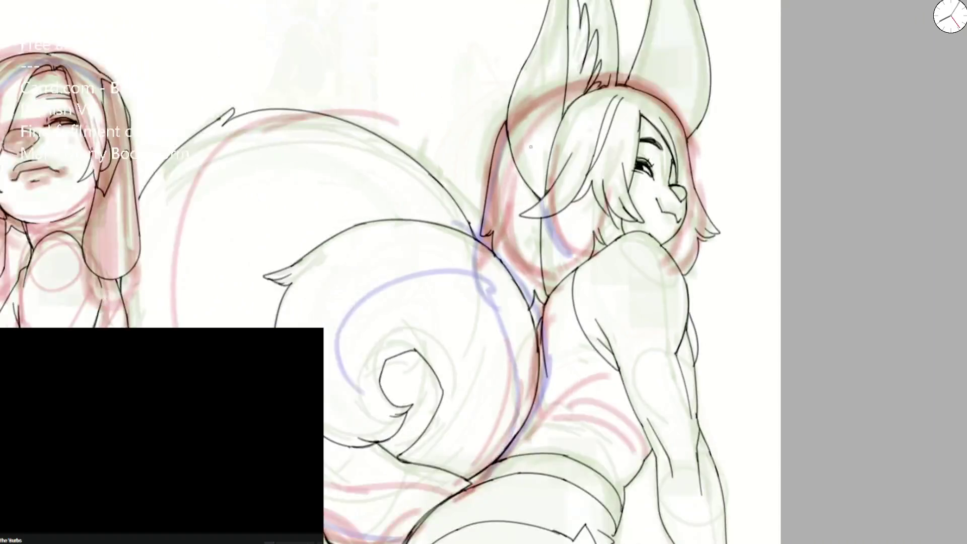
scroll(493, 276, "down", 5)
key("m")
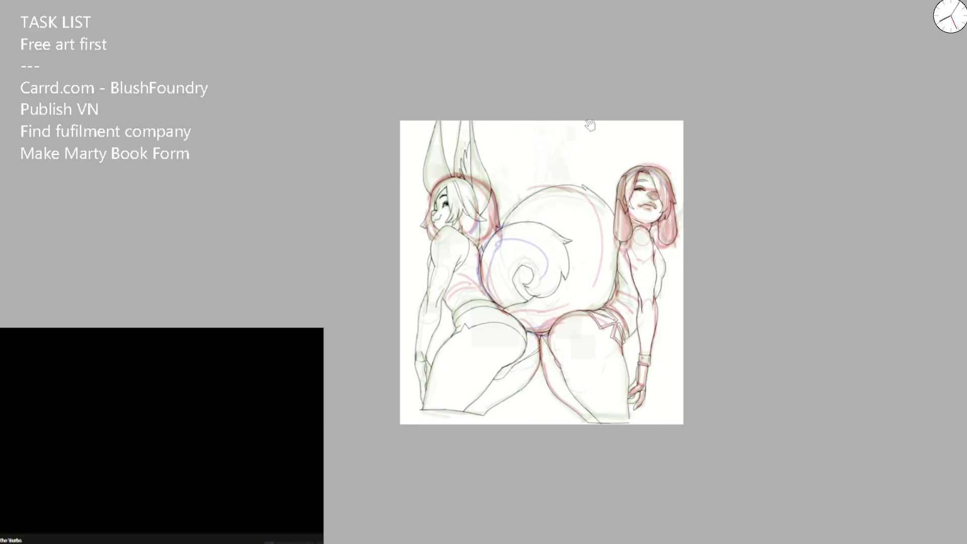
- Draw a curved hair stroke atop the dog girl's head
scroll(610, 202, "up", 5)
scroll(609, 202, "up", 5)
left_click_drag(588, 217, 617, 136)
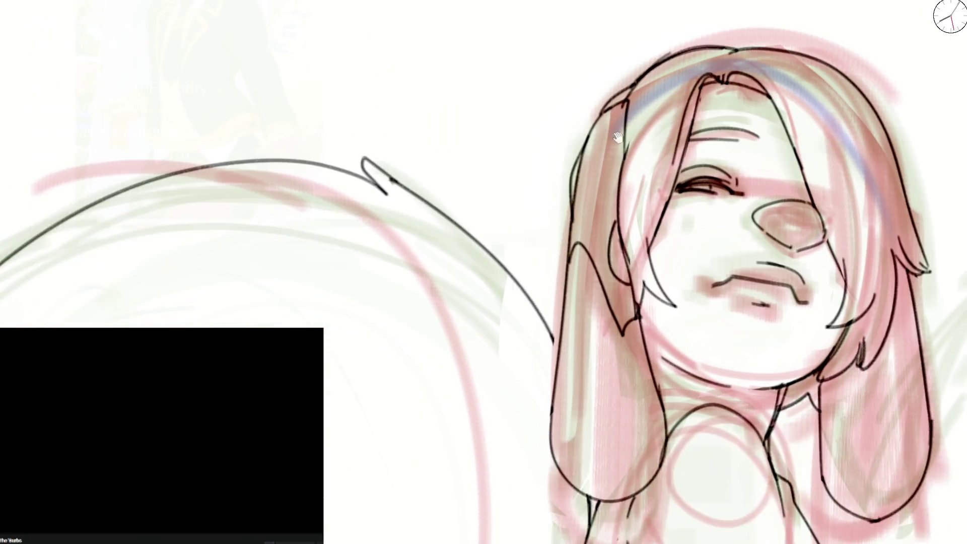
left_click_drag(726, 53, 724, 84)
- Ink two parallel waistband lines across the dog girl's waist
left_click_drag(658, 373, 650, 151)
scroll(650, 202, "down", 3)
scroll(644, 243, "up", 3)
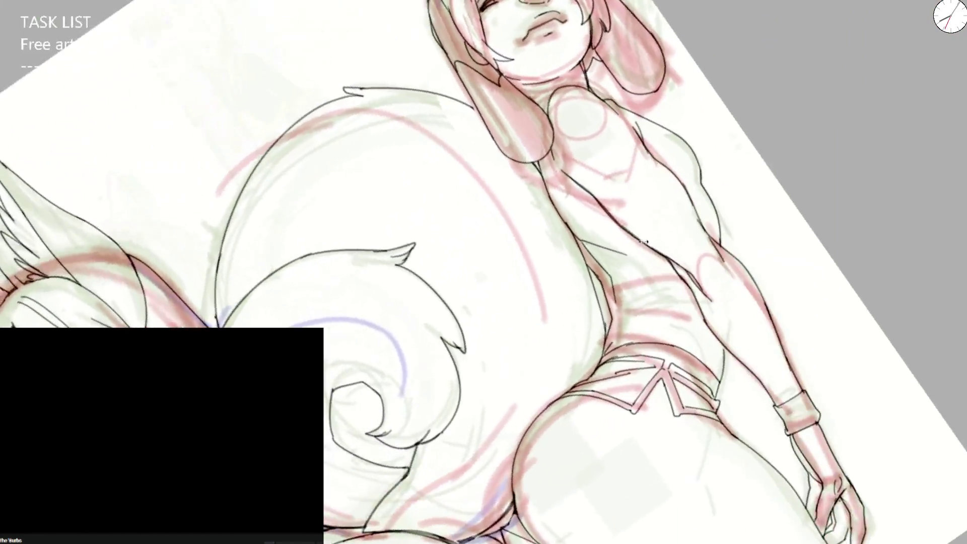
scroll(644, 242, "up", 3)
left_click_drag(580, 344, 729, 297)
left_click_drag(577, 327, 700, 291)
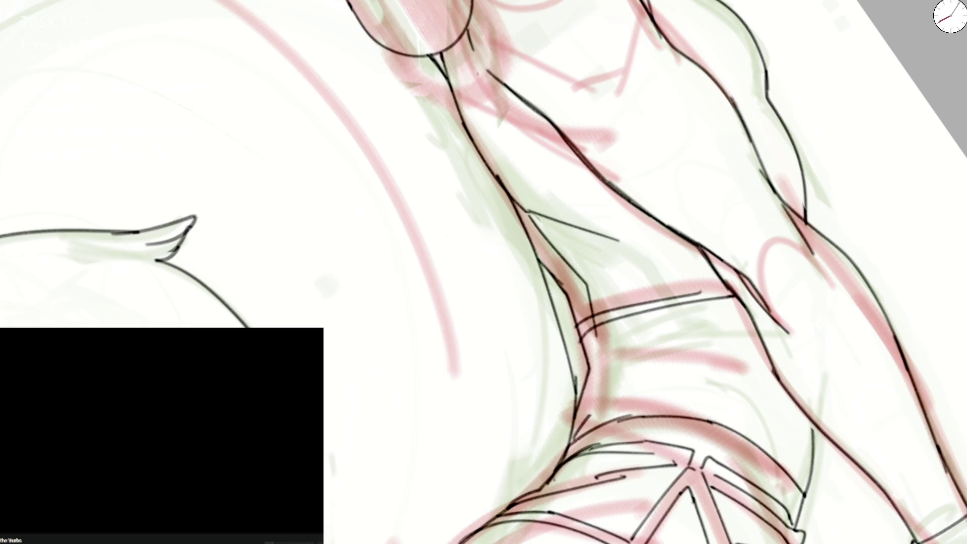
scroll(483, 272, "down", 3)
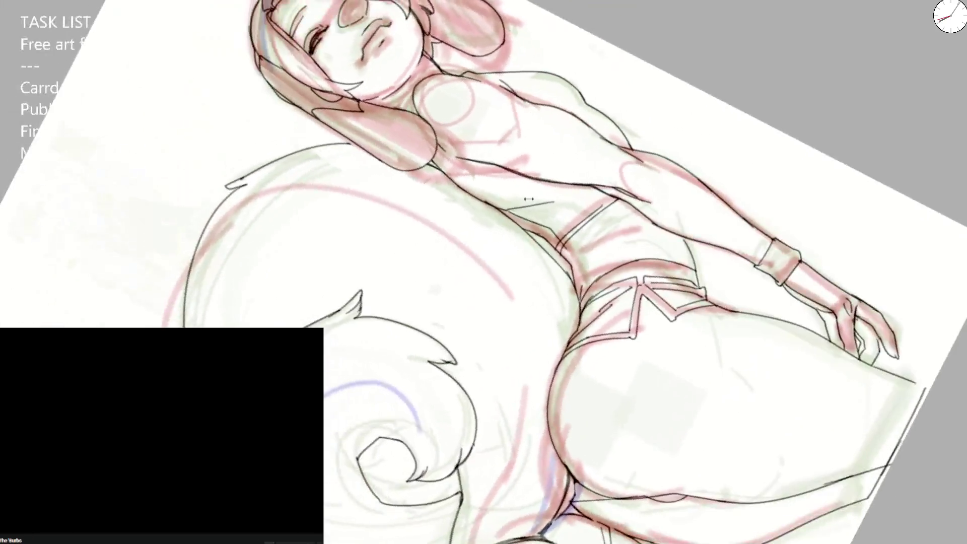
- Erase the stray upper end of the waistband and redraw the band line toward the arm
scroll(483, 272, "up", 3)
left_click_drag(593, 229, 625, 207)
left_click_drag(560, 255, 638, 189)
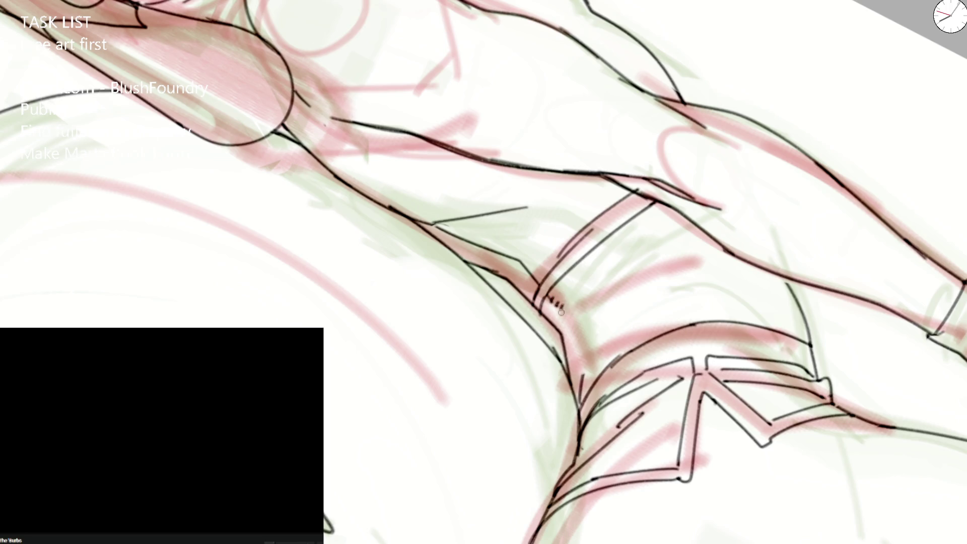
- With the view upright, ink the curved arm line and the torso contour strokes
key("5")
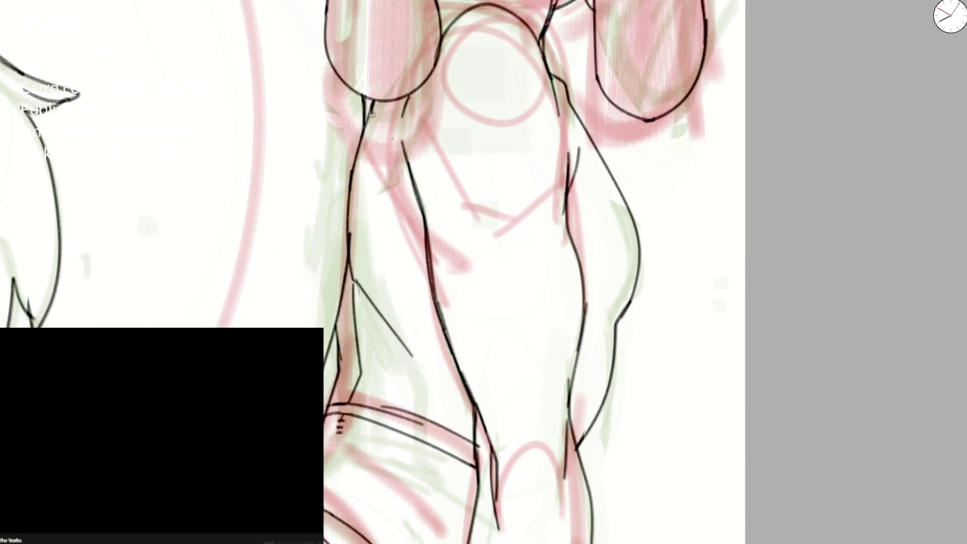
left_click_drag(371, 114, 426, 221)
left_click_drag(564, 204, 584, 116)
key("ctrl+z")
left_click_drag(574, 161, 580, 117)
left_click_drag(362, 126, 427, 207)
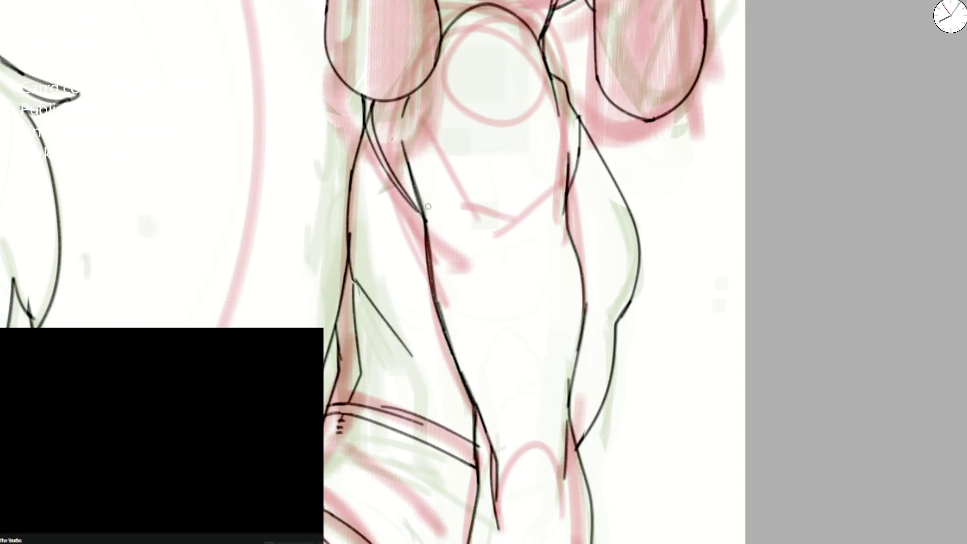
left_click_drag(562, 198, 584, 150)
left_click_drag(567, 95, 606, 173)
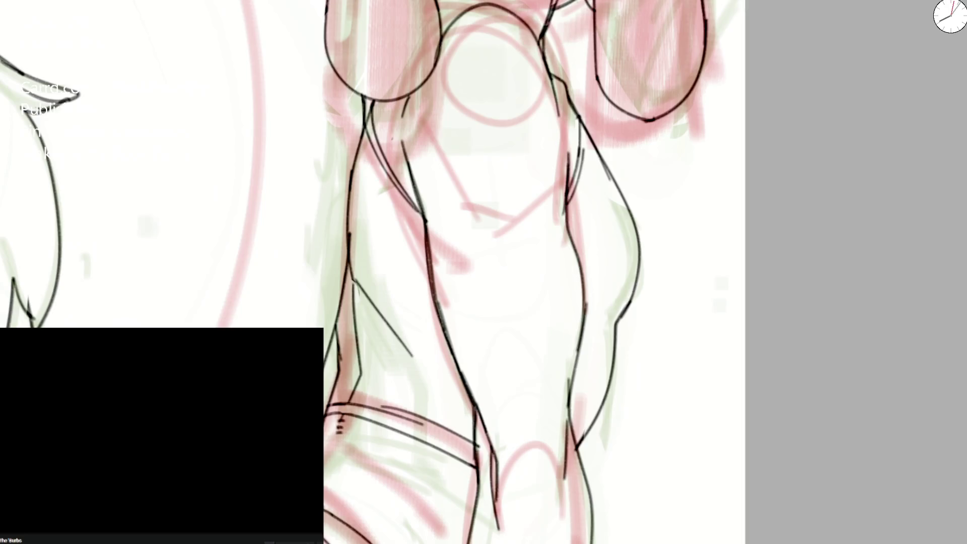
- Add short strokes beside the dog girl's left torso contour
scroll(673, 114, "down", 2)
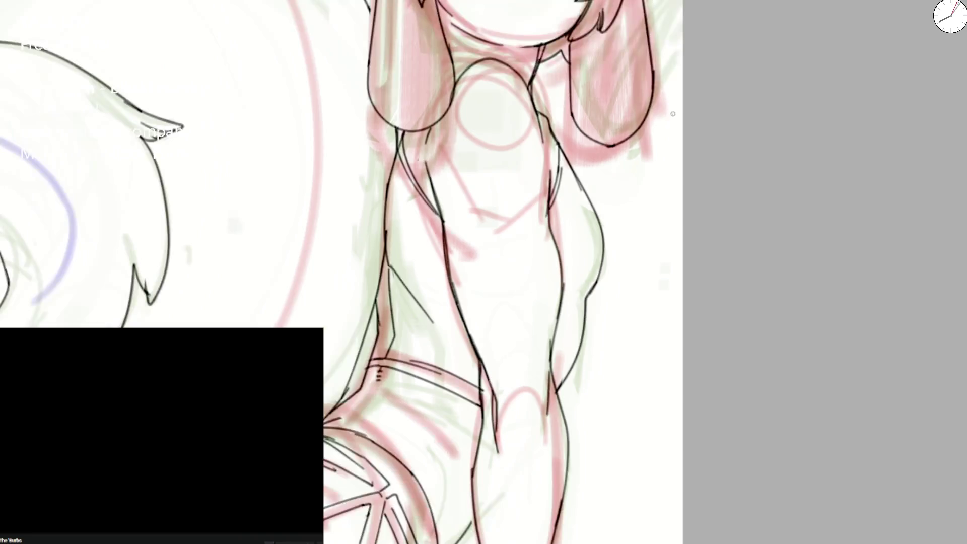
scroll(535, 120, "up", 2)
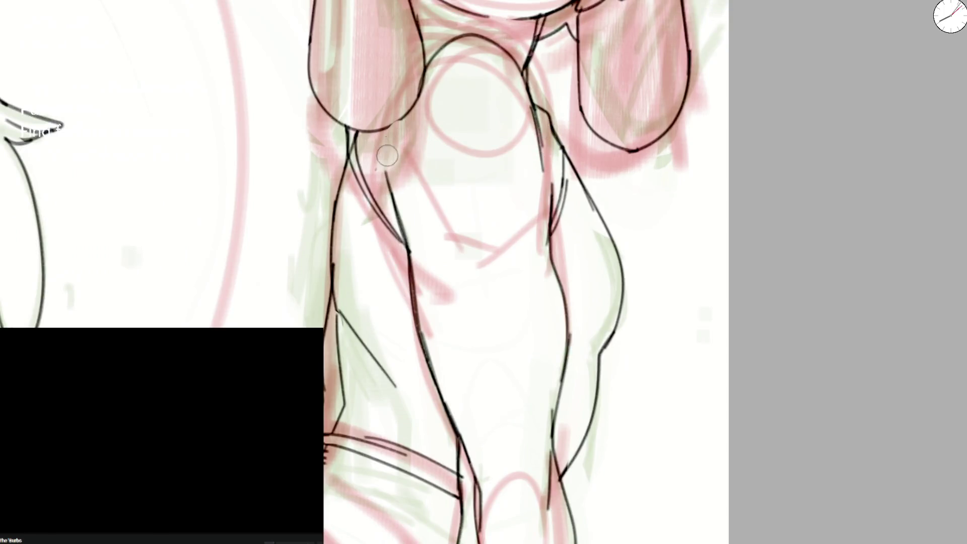
left_click_drag(375, 170, 402, 236)
left_click_drag(381, 171, 406, 243)
scroll(423, 345, "down", 3)
scroll(423, 344, "down", 1)
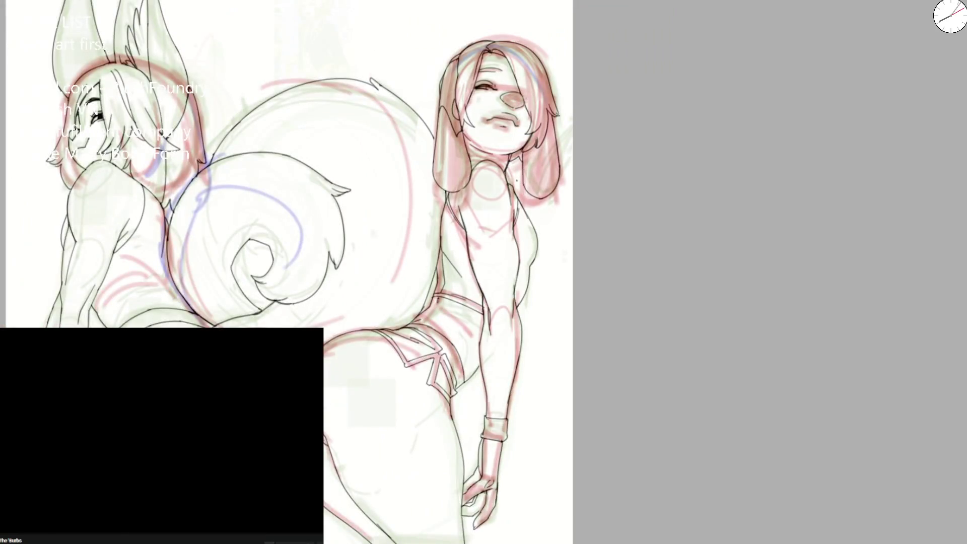
- On the mirrored canvas, ink the dog girl's left torso contour upward
key("m")
scroll(510, 149, "up", 2)
scroll(511, 149, "up", 3)
scroll(511, 149, "up", 1)
left_click_drag(451, 207, 586, 91)
- Erase the old shoulder arc and replace the side lines with one long clean curve
key("e")
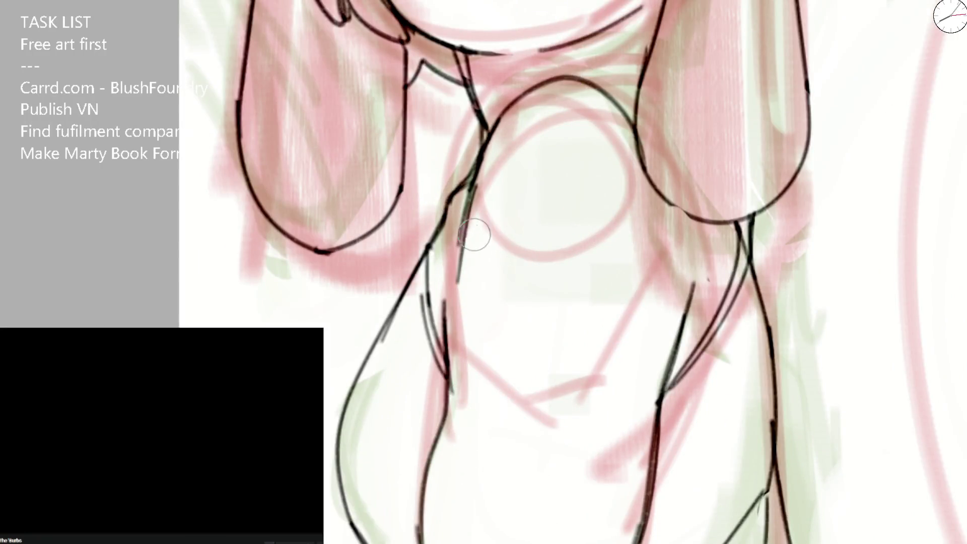
left_click_drag(509, 113, 655, 209)
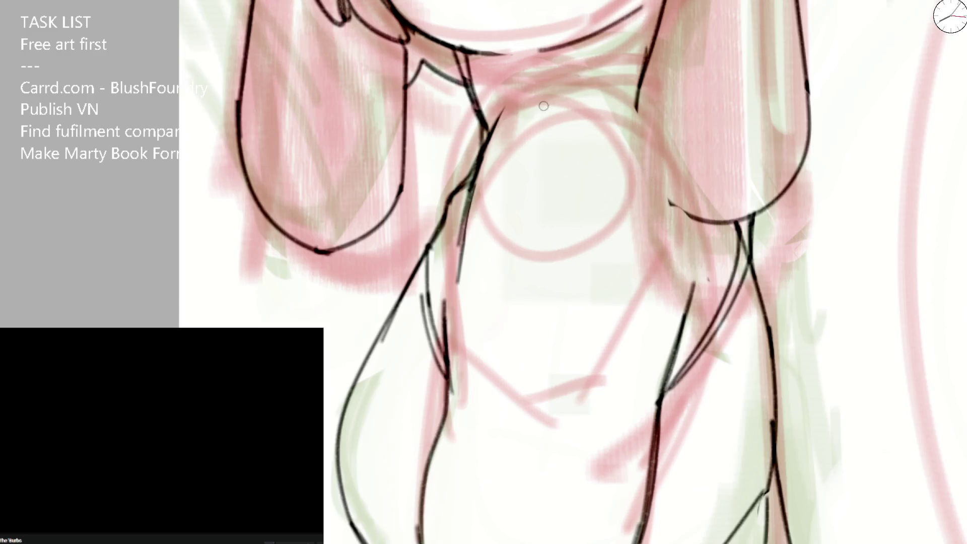
left_click_drag(627, 80, 703, 224)
key("b")
left_click_drag(500, 118, 663, 175)
key("ctrl+z")
mouse_move(502, 113)
left_mouse_down()
mouse_move(513, 101)
mouse_move(650, 103)
mouse_move(518, 101)
mouse_move(634, 127)
mouse_move(646, 99)
left_mouse_up()
key("ctrl+z")
key("ctrl+z")
key("ctrl+z")
left_click_drag(664, 1, 710, 221)
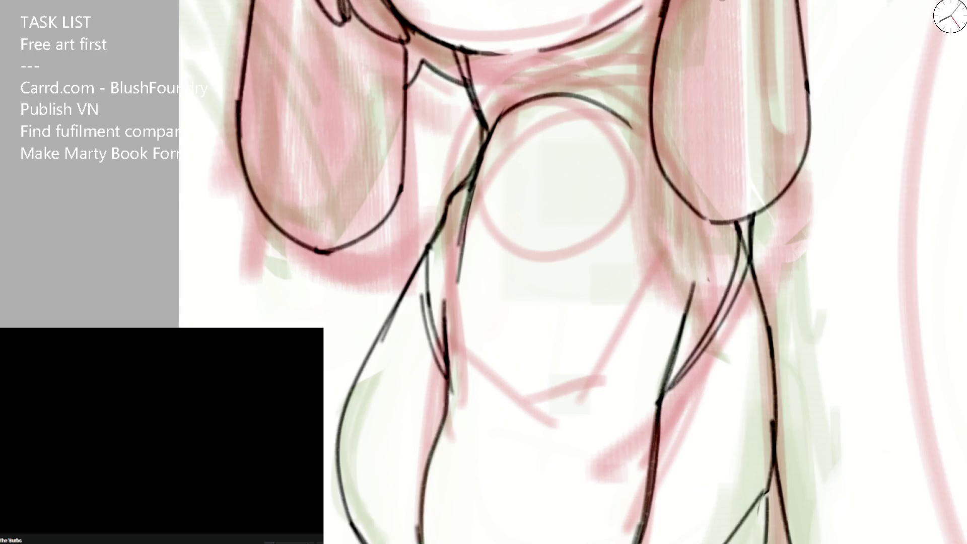
- Ink a stroke across the upper chest and retry a short stroke beside the hair line
key("m")
left_click_drag(343, 123, 412, 96)
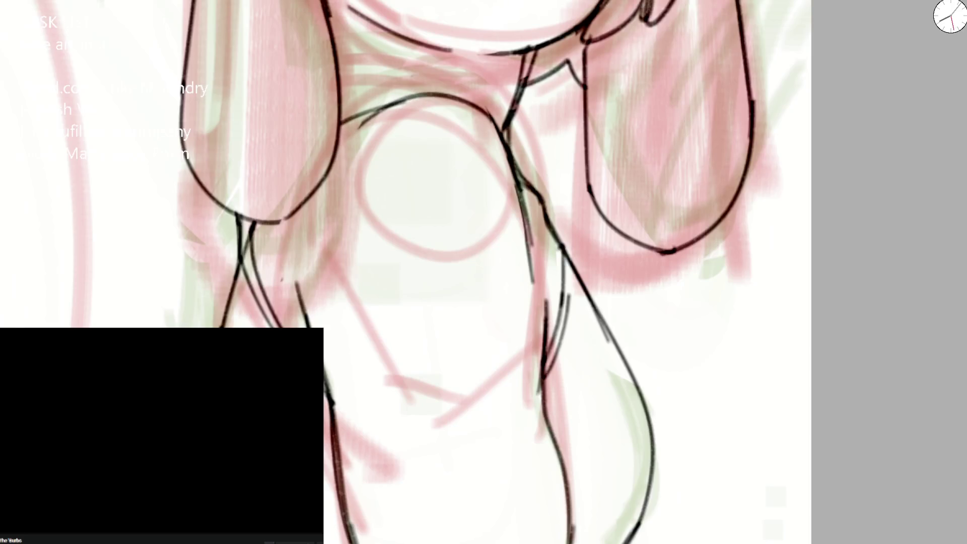
left_click_drag(346, 1, 331, 44)
key("ctrl+z")
left_click_drag(338, 5, 330, 36)
key("ctrl+z")
left_click_drag(359, 1, 325, 31)
key("ctrl+z")
- Erase the doubled hair line beside the face and ink a clean curved hair strand
scroll(489, 141, "down", 3)
left_click_drag(453, 201, 489, 141)
scroll(489, 142, "up", 4)
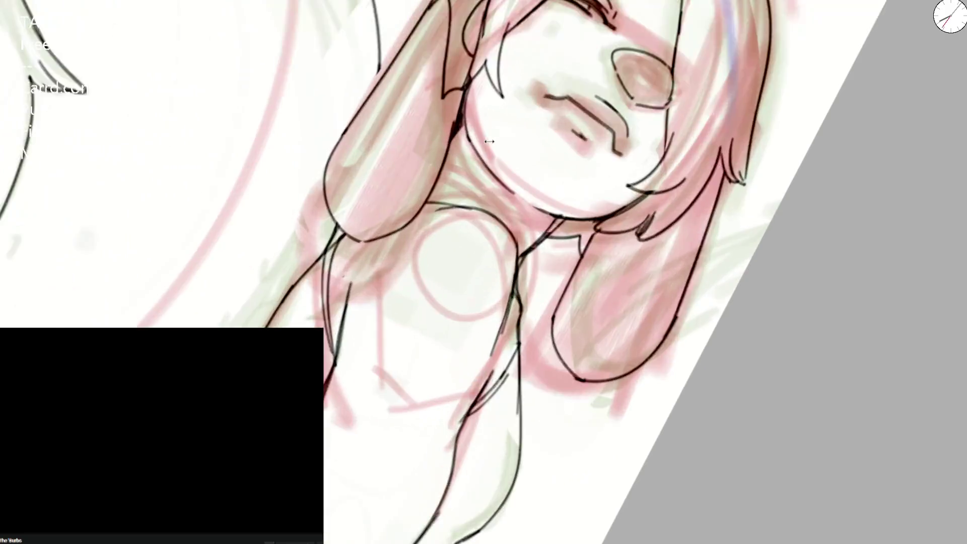
scroll(490, 142, "up", 2)
left_click_drag(422, 173, 452, 70)
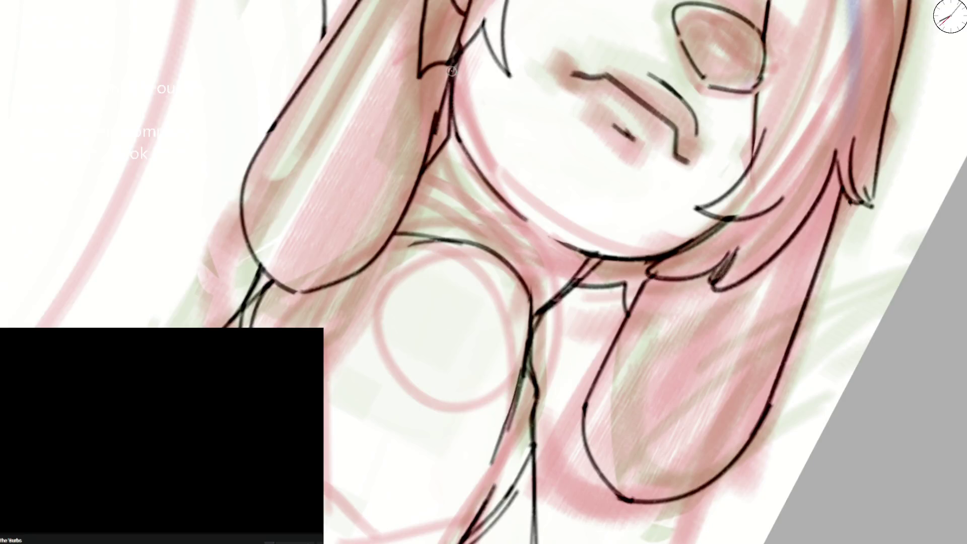
key("e")
mouse_move(464, 72)
left_mouse_down()
mouse_move(426, 179)
mouse_move(455, 52)
left_mouse_up()
key("e")
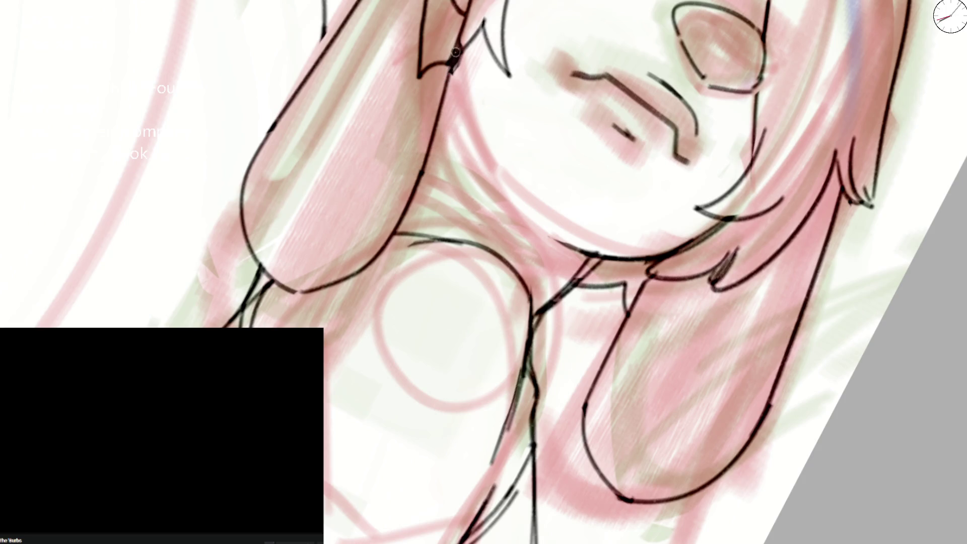
left_click_drag(449, 90, 475, 134)
mouse_move(429, 163)
left_mouse_down()
mouse_move(456, 123)
mouse_move(448, 83)
left_mouse_up()
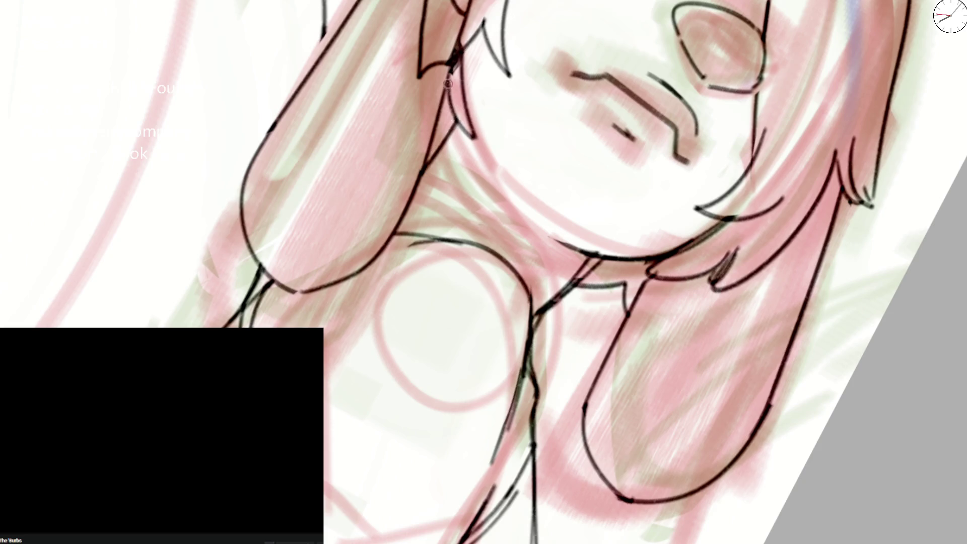
- Ink the hair edge rising beside the dog girl's neck
key("5")
key("ctrl+minus")
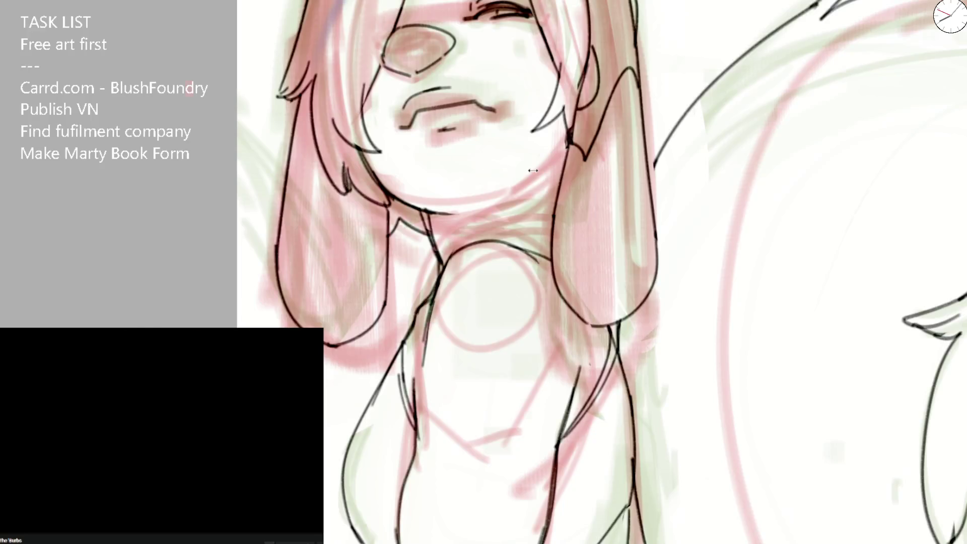
key("ctrl+plus")
left_click_drag(569, 237, 600, 134)
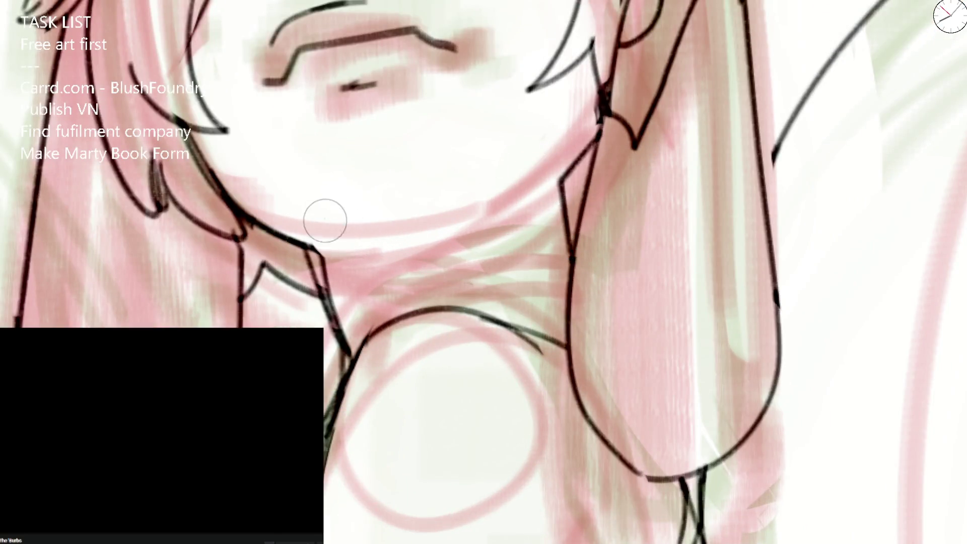
key("ctrl+minus")
key("ctrl+minus")
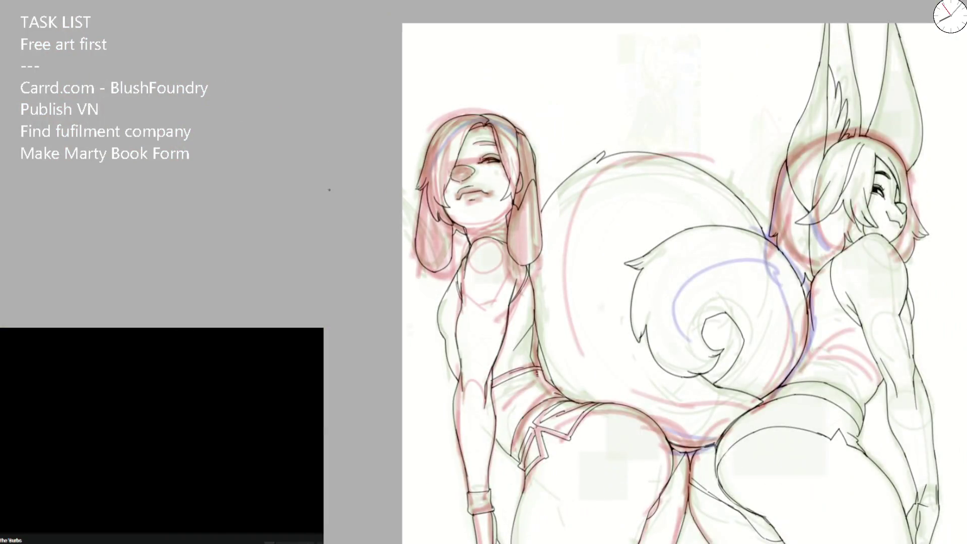
- Redraw the dog girl's cheek stroke longer and ink a jaw line meeting it
key("h")
key("ctrl+plus")
key("ctrl+plus")
key("ctrl+plus")
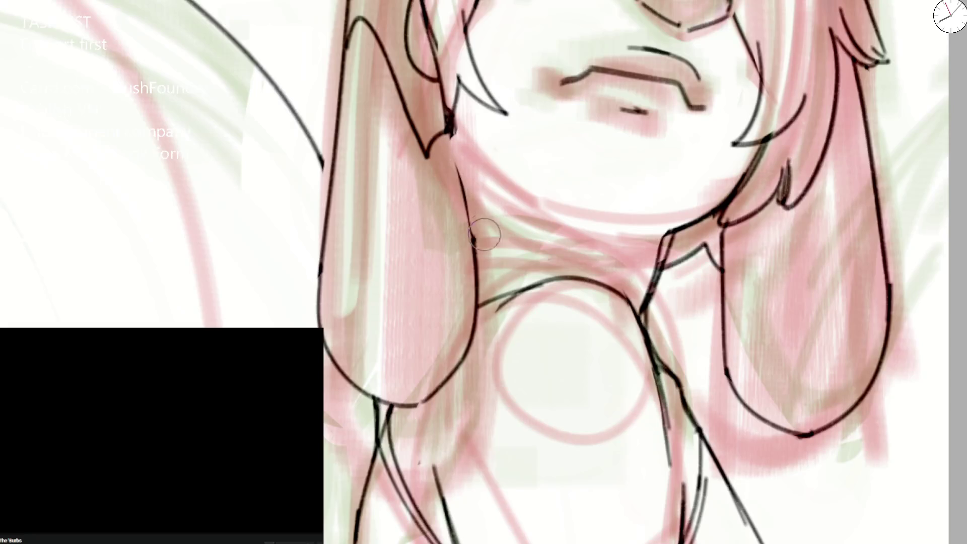
left_click_drag(443, 95, 473, 287)
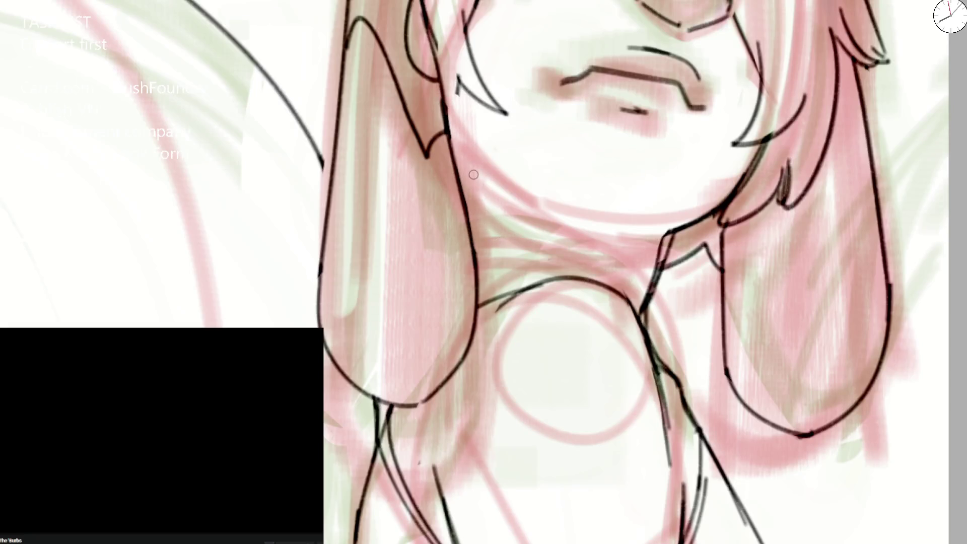
left_click_drag(465, 216, 457, 150)
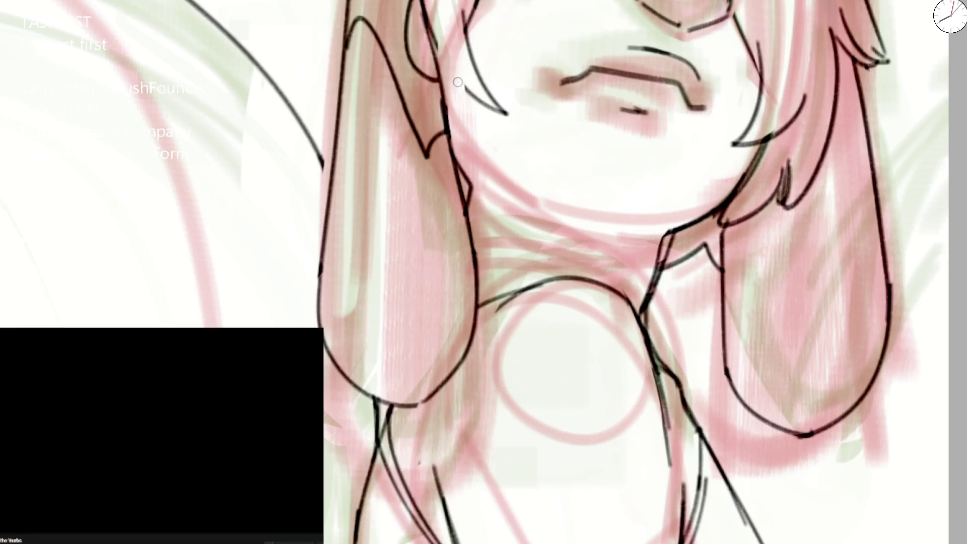
key("ctrl+z")
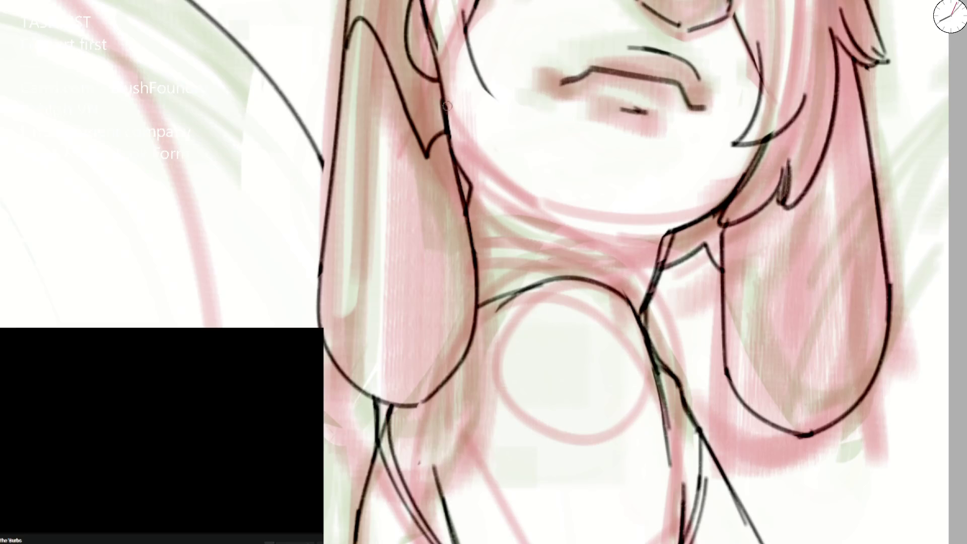
left_click_drag(488, 85, 468, 239)
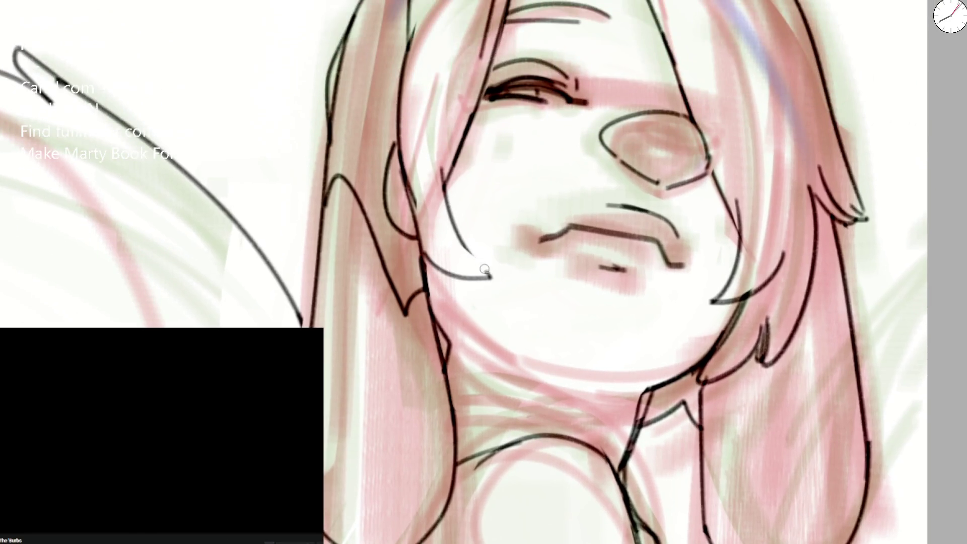
key("ctrl+z")
left_click_drag(441, 130, 488, 270)
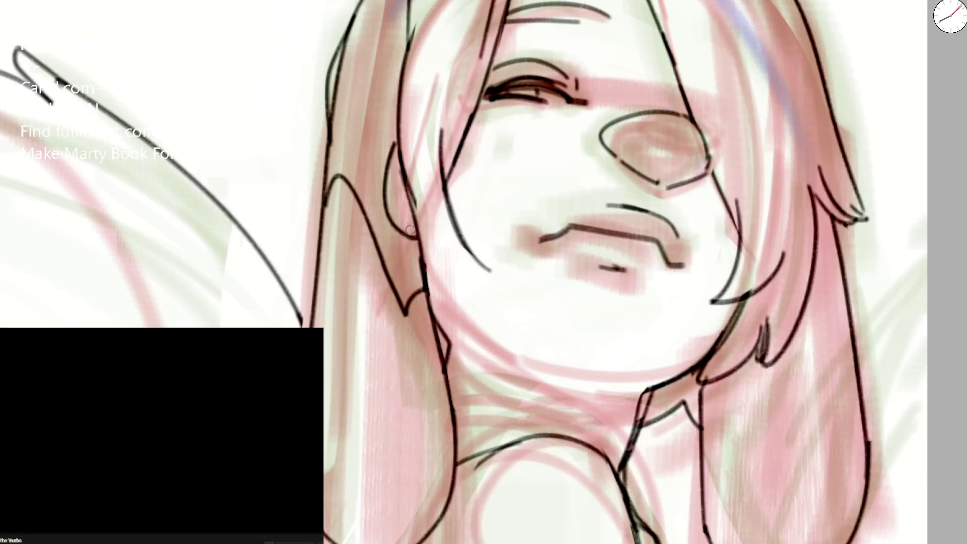
left_click_drag(415, 233, 503, 279)
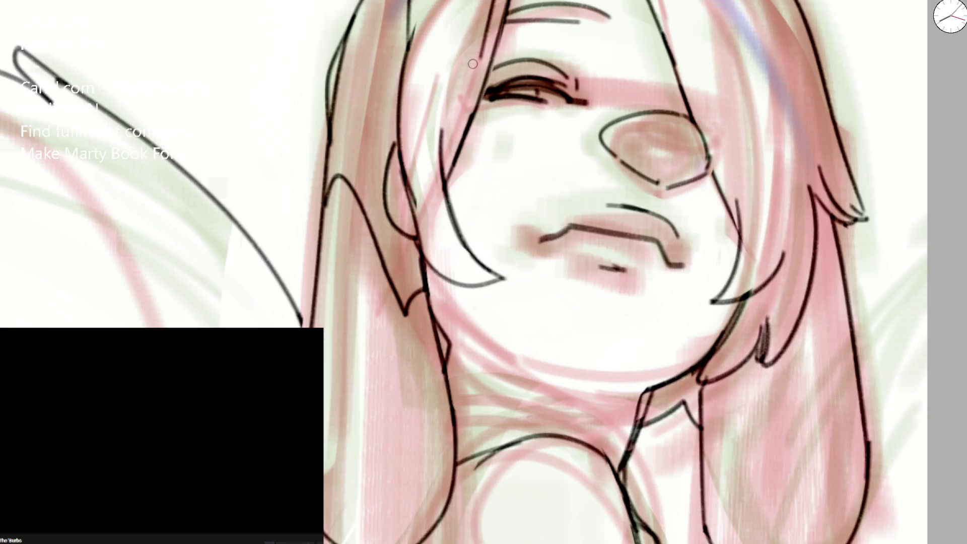
- Ink the diagonal neck line under the jaw, retrying it several times, then darken it
mouse_move(443, 338)
left_mouse_down()
mouse_move(494, 353)
mouse_move(455, 281)
left_mouse_up()
key("ctrl+z")
key("ctrl+z")
key("ctrl+z")
left_click_drag(443, 363, 428, 274)
key("ctrl+z")
mouse_move(443, 365)
left_mouse_down()
mouse_move(429, 297)
mouse_move(440, 313)
mouse_move(442, 276)
left_mouse_up()
key("ctrl+z")
left_click_drag(470, 336, 442, 275)
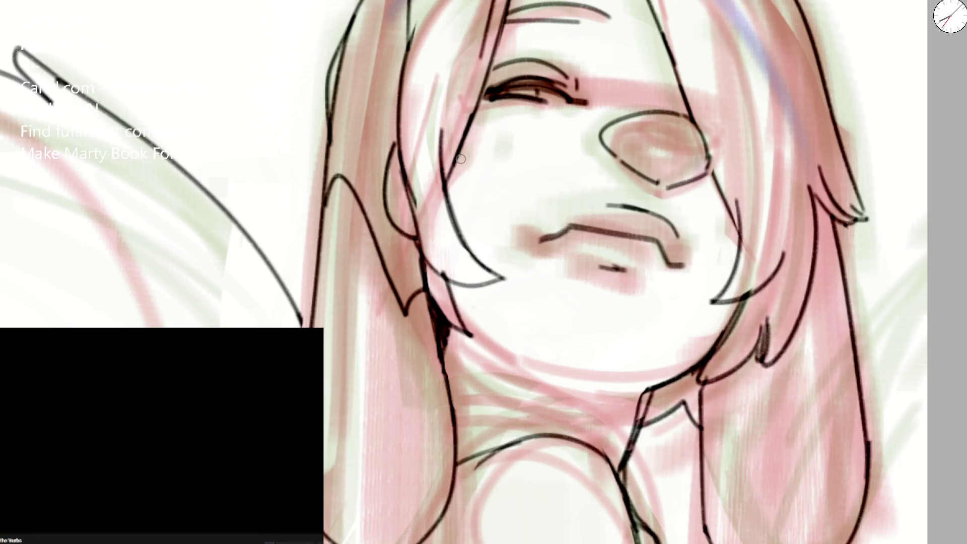
key("ctrl+z")
left_click_drag(471, 336, 446, 275)
key("ctrl+z")
left_click_drag(460, 330, 438, 270)
key("ctrl+z")
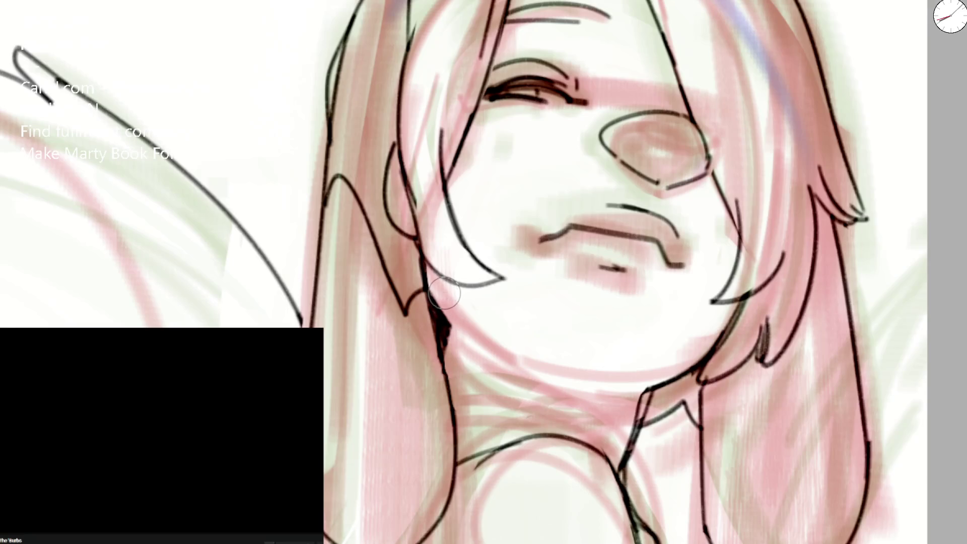
left_click_drag(466, 333, 438, 272)
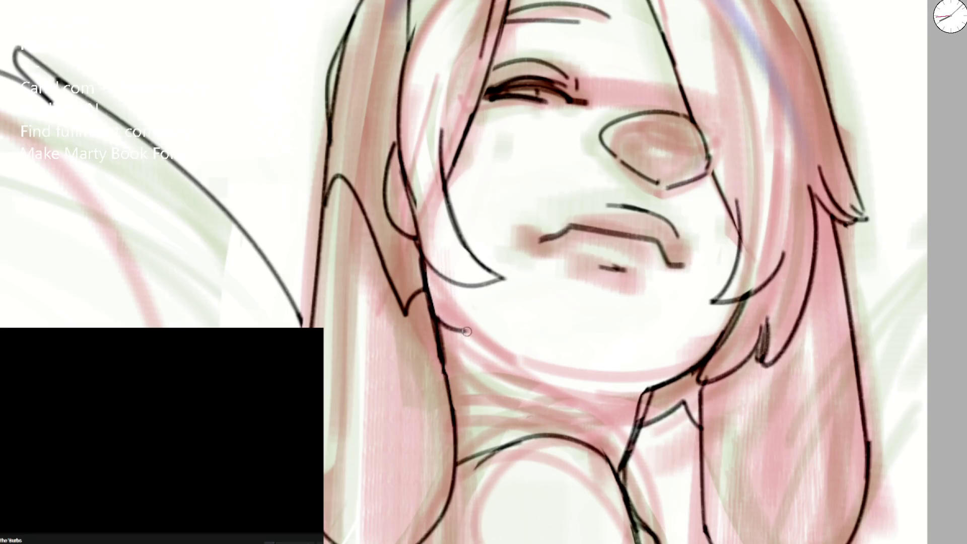
mouse_move(476, 341)
left_mouse_down()
mouse_move(435, 317)
mouse_move(449, 403)
left_mouse_up()
scroll(449, 403, "down", 5)
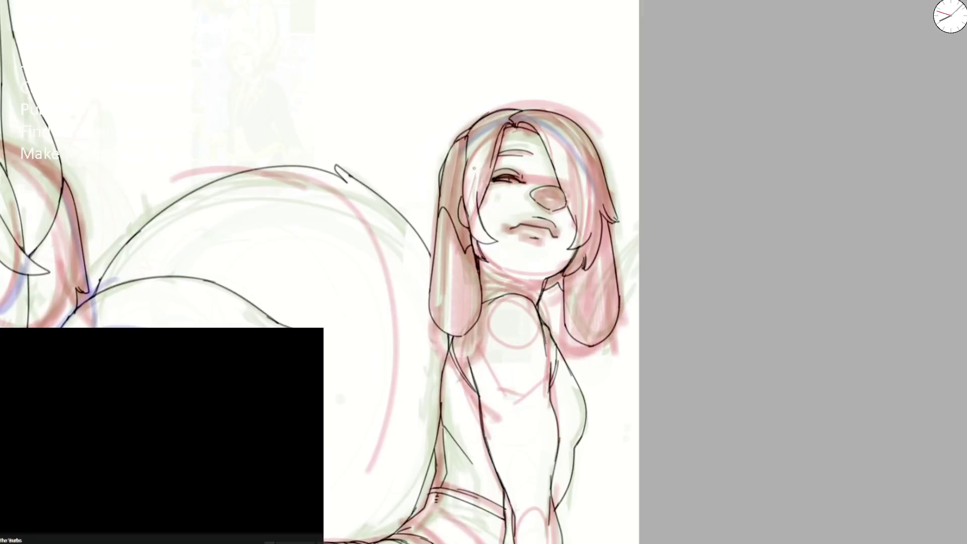
- Extend the dog girl's neck line so it joins the existing line
scroll(499, 284, "up", 1)
scroll(499, 284, "up", 3)
scroll(499, 284, "up", 4)
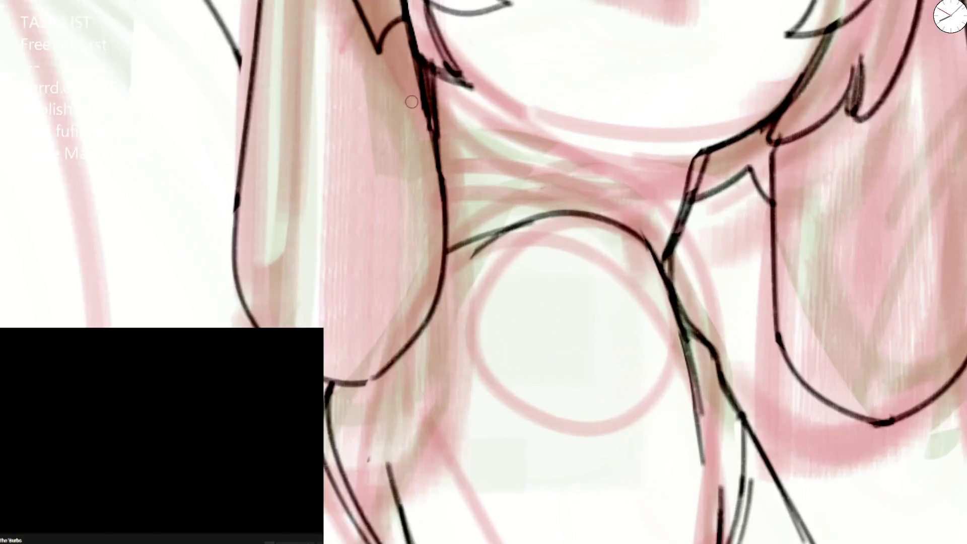
left_click_drag(436, 171, 443, 81)
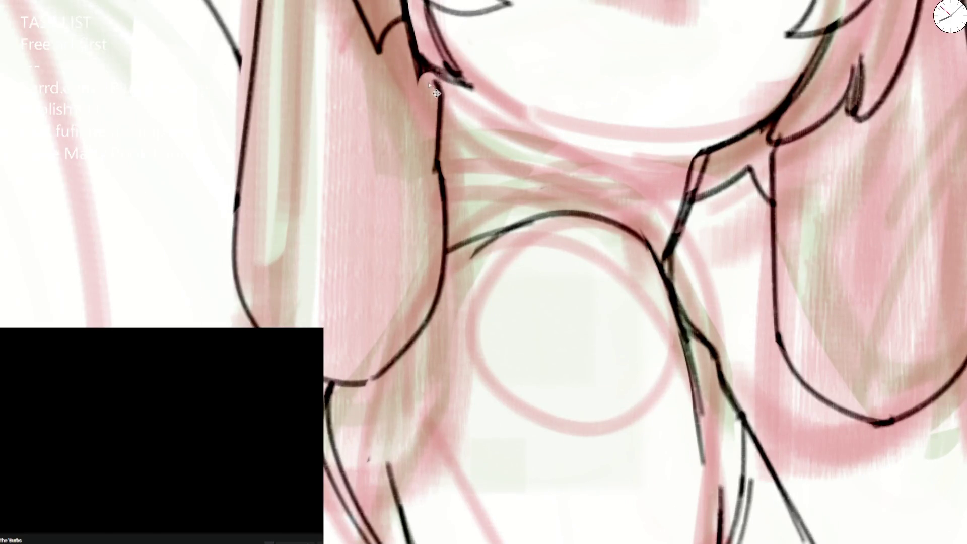
left_click_drag(436, 177, 432, 146)
scroll(432, 146, "down", 3)
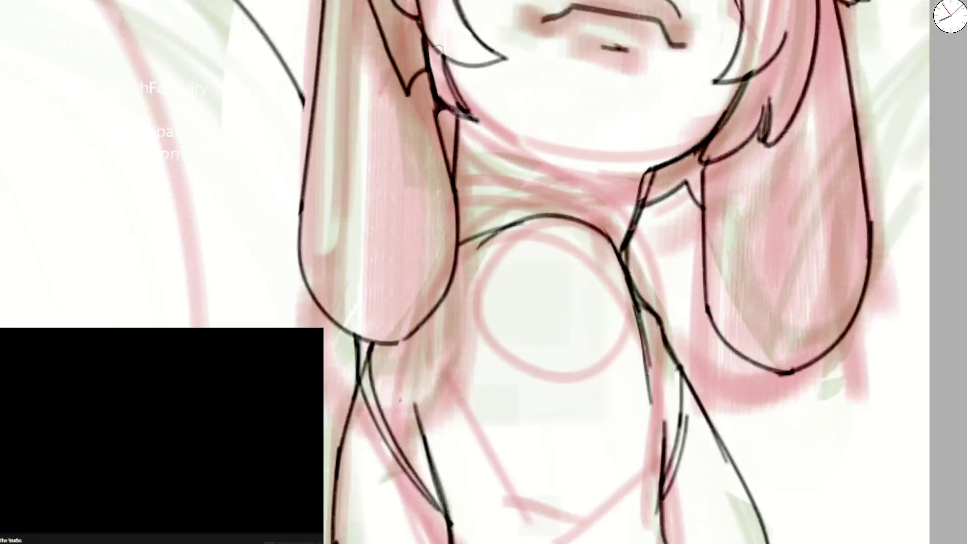
scroll(429, 16, "down", 2)
- Ink the hair strand and hair tip beside the jaw on the mirrored canvas
key("m")
scroll(460, 285, "up", 5)
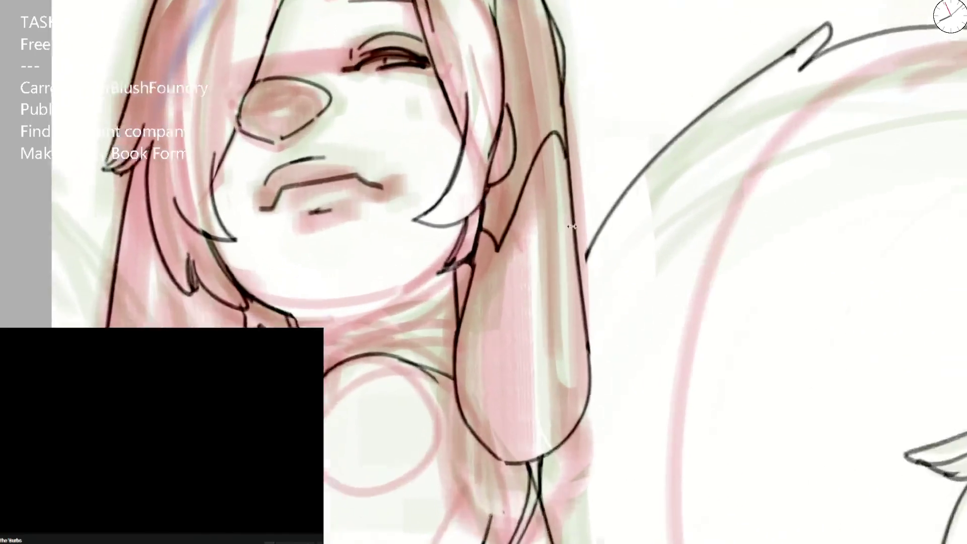
scroll(460, 285, "down", 4)
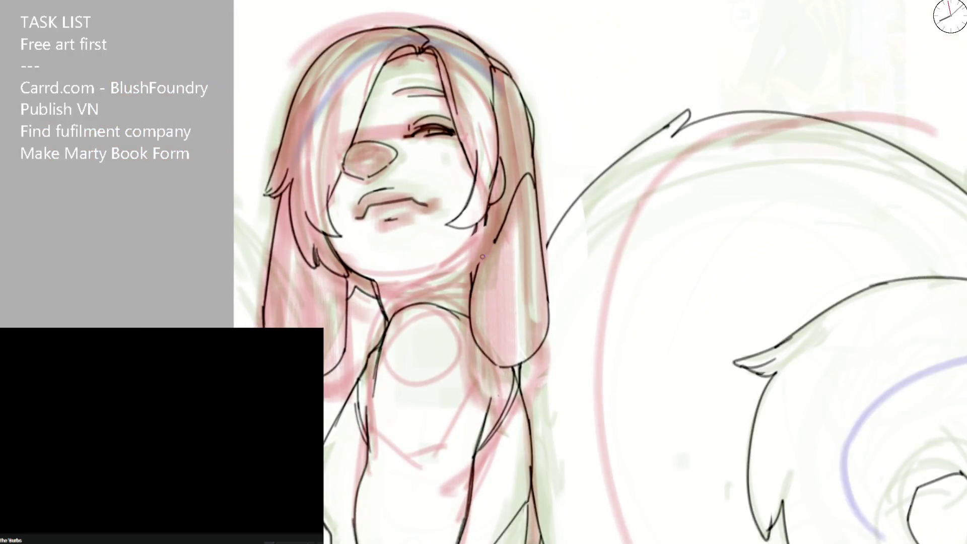
mouse_move(472, 272)
left_mouse_down()
mouse_move(468, 236)
mouse_move(473, 286)
left_mouse_up()
key("ctrl+z")
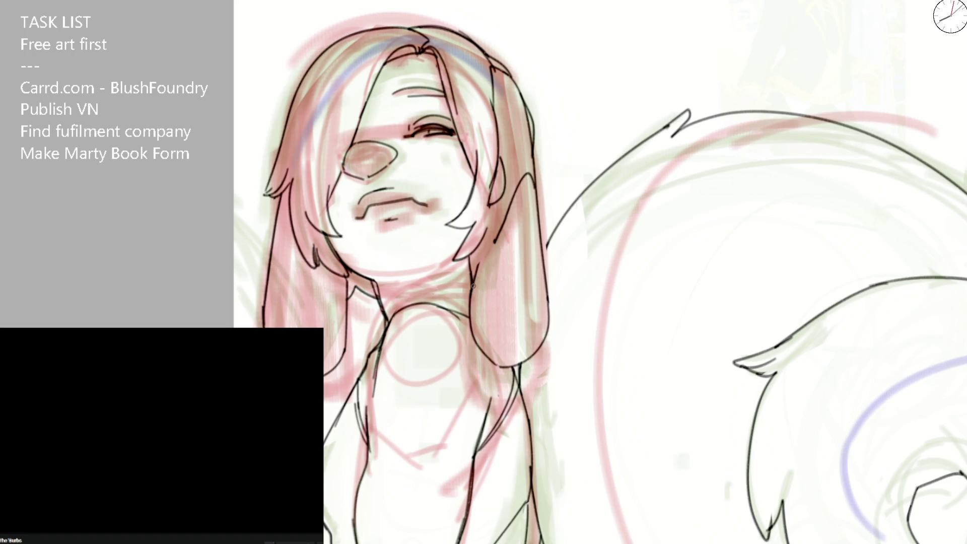
left_click_drag(496, 169, 482, 265)
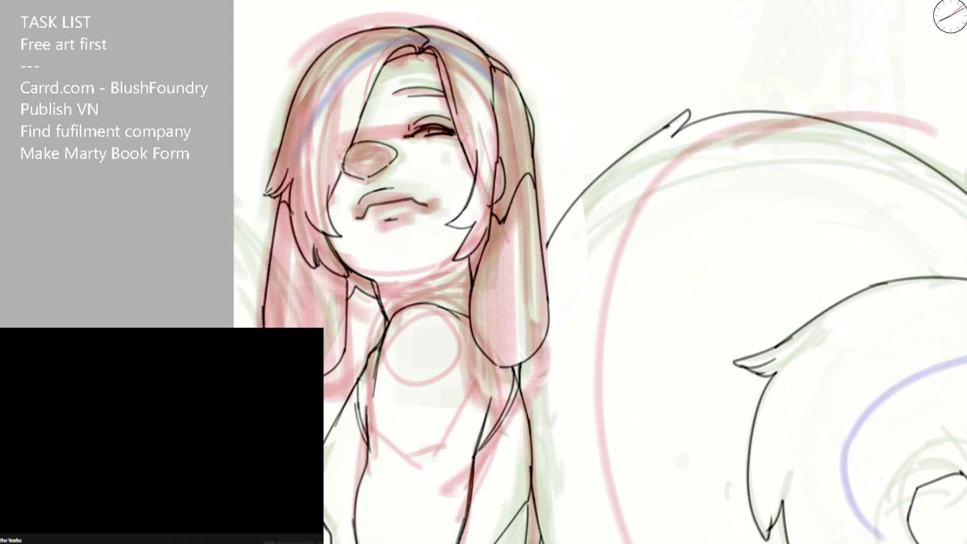
- With the view rotated, ink the line along the neck and shoulder, then reset the view
key("ctrl+minus")
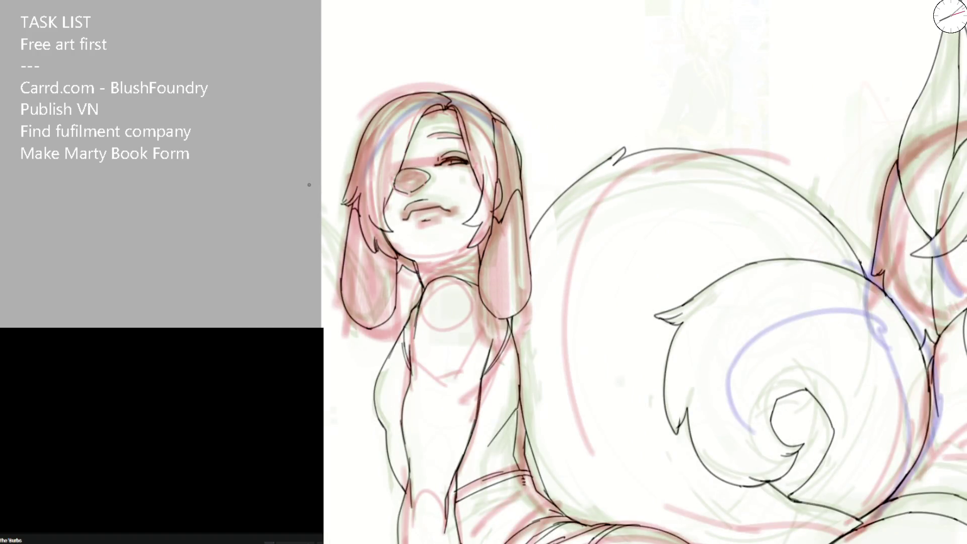
left_click_drag(426, 259, 426, 121)
scroll(398, 240, "up", 2)
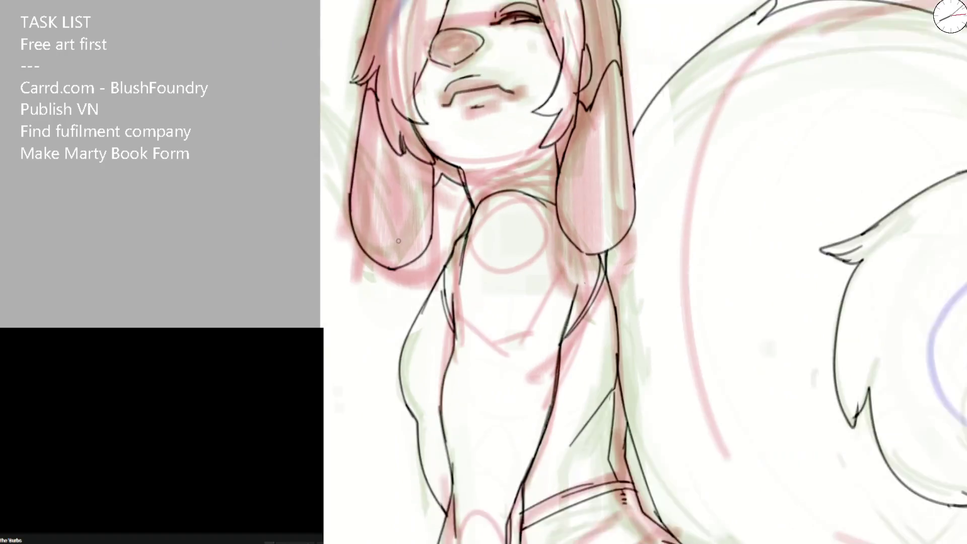
key("ctrl+[")
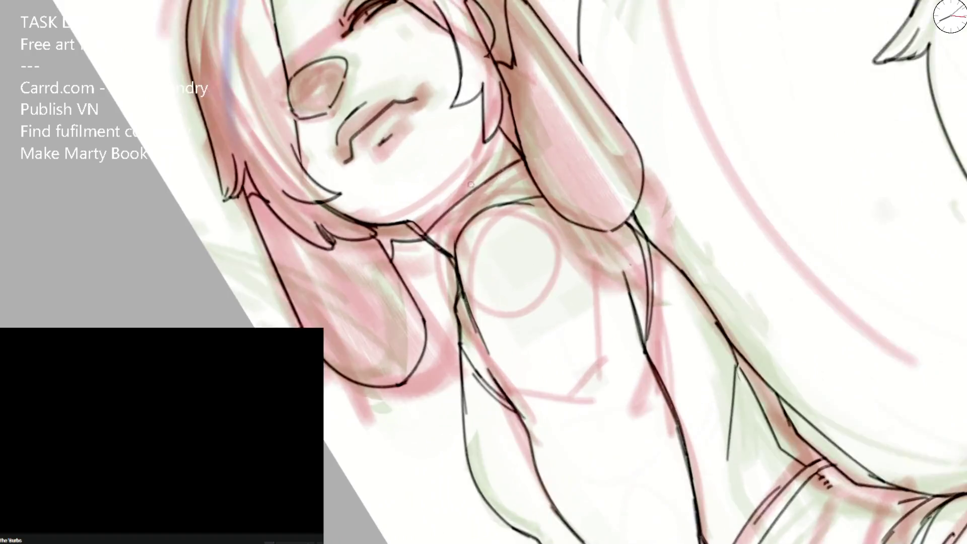
left_click_drag(468, 186, 524, 155)
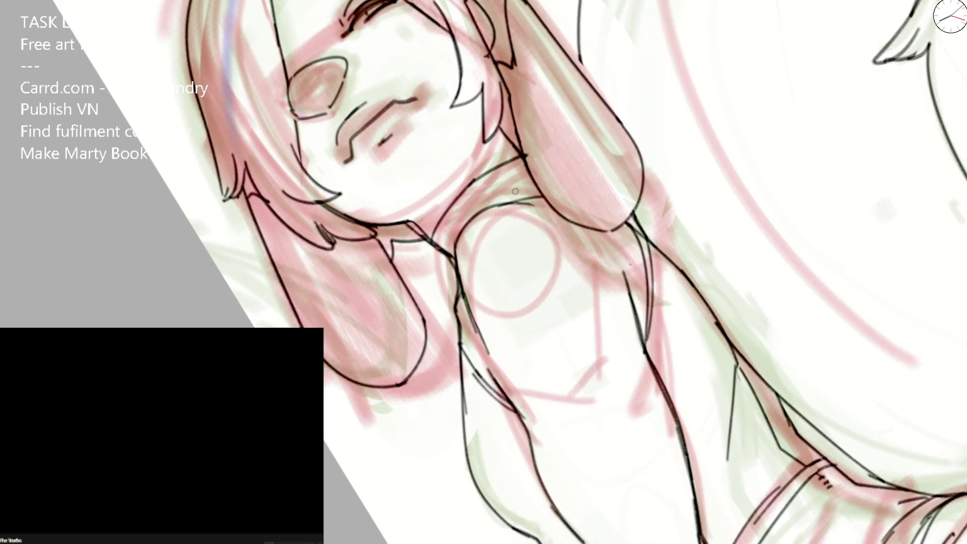
key("ctrl+0")
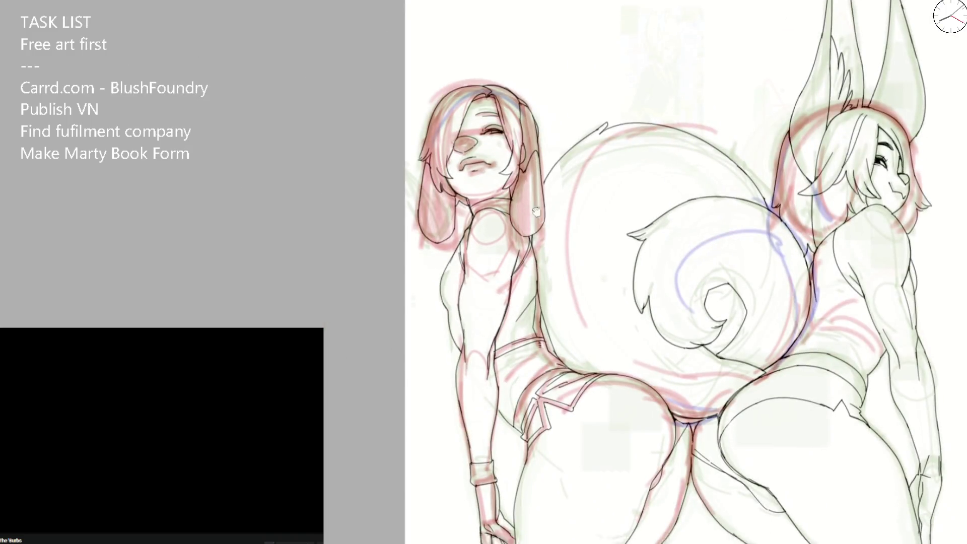
- Erase part of the bunny girl's ear line and redraw the curve down beside the ear
left_click_drag(655, 303, 604, 202)
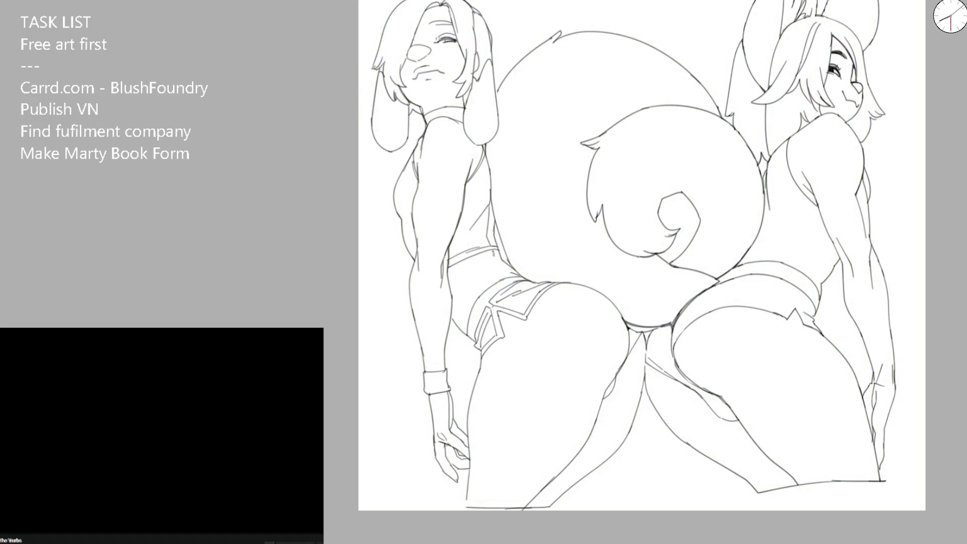
scroll(757, 98, "up", 2)
scroll(756, 98, "up", 3)
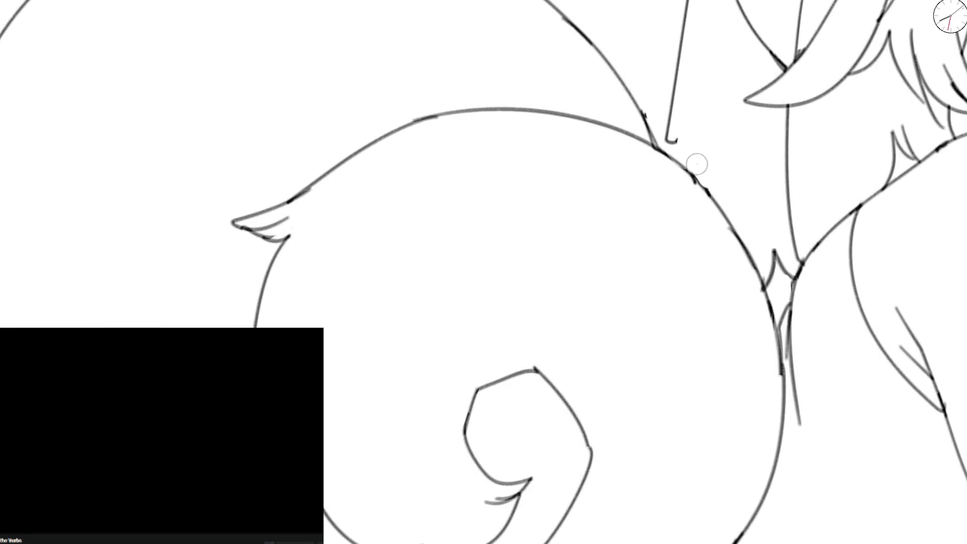
scroll(699, 21, "down", 2)
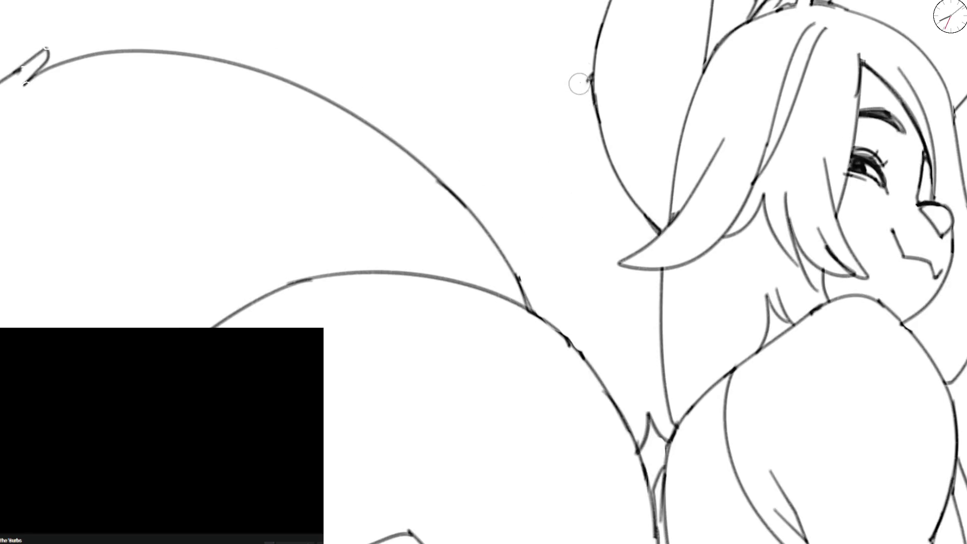
mouse_move(590, 80)
left_mouse_down()
mouse_move(598, 52)
mouse_move(533, 226)
mouse_move(521, 292)
mouse_move(533, 288)
left_mouse_up()
key("ctrl+z")
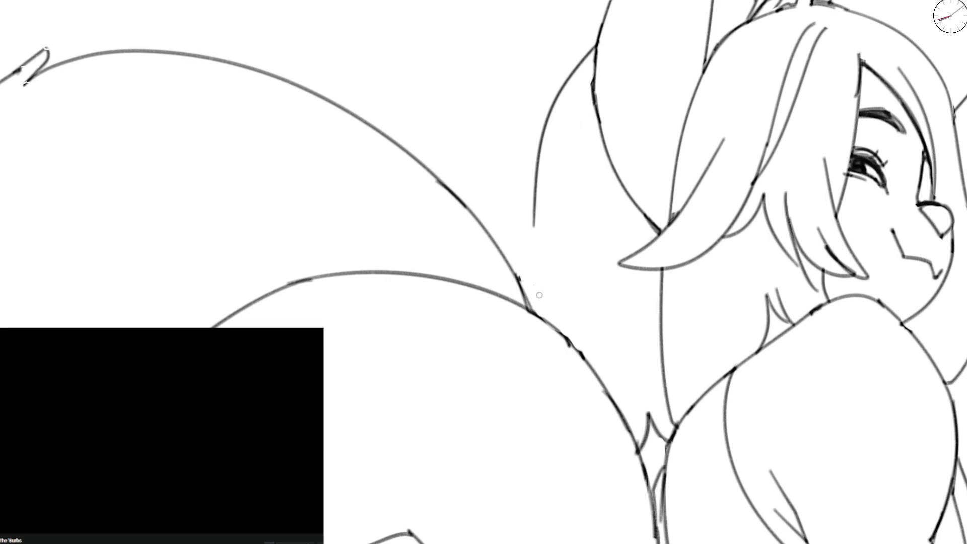
left_click_drag(534, 203, 519, 290)
scroll(519, 290, "down", 5)
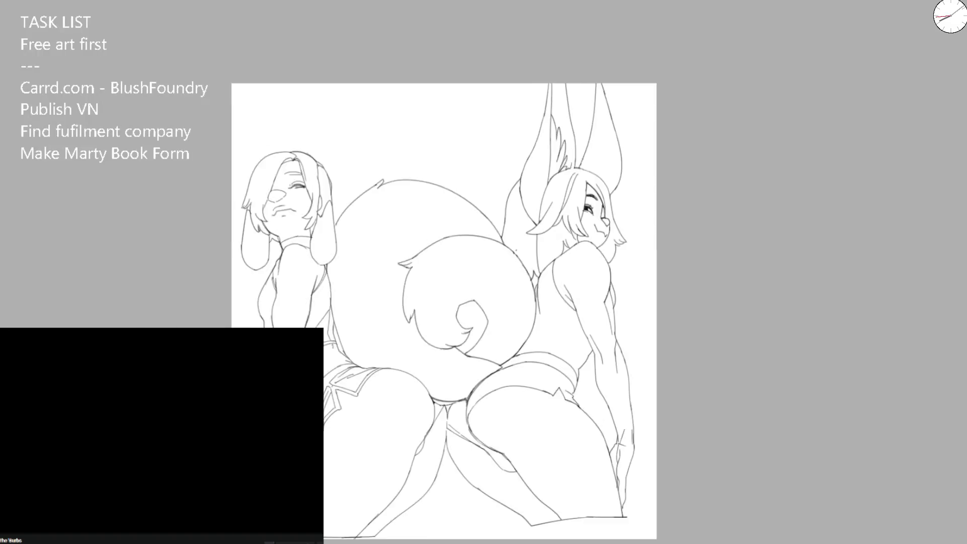
scroll(568, 345, "up", 1)
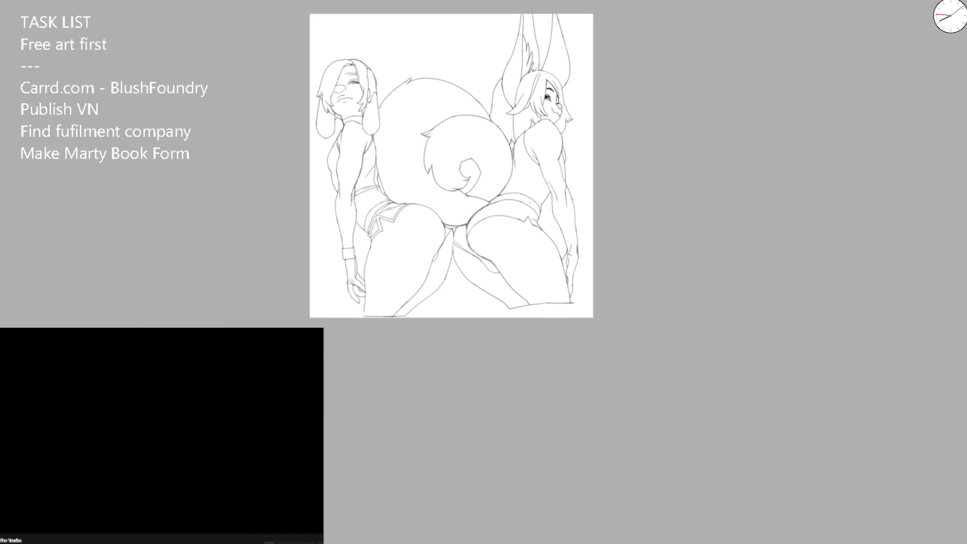
key("h")
scroll(504, 277, "up", 3)
scroll(503, 277, "up", 2)
scroll(504, 277, "up", 2)
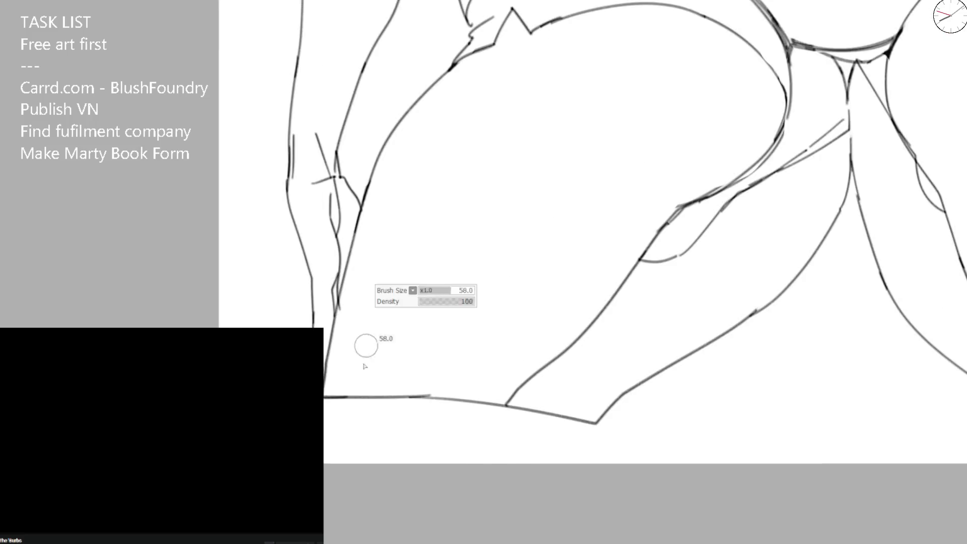
- Add a hooked stroke near the knee and redraw the lower leg line and hem
left_click_drag(320, 188, 332, 202)
left_click_drag(325, 418, 510, 425)
left_click_drag(588, 315, 527, 382)
mouse_move(610, 295)
left_mouse_down()
mouse_move(539, 411)
mouse_move(504, 425)
mouse_move(615, 413)
left_mouse_up()
key("ctrl+minus")
key("ctrl+minus")
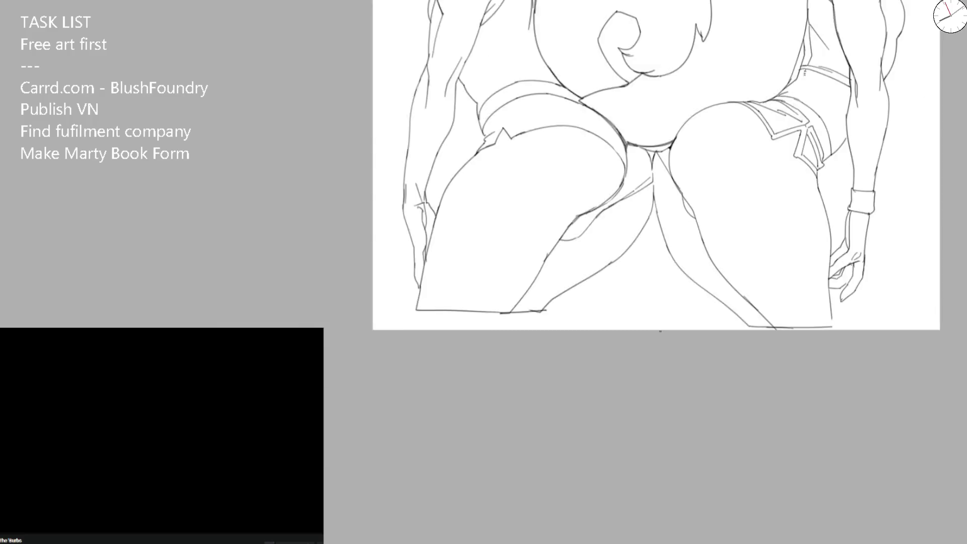
key("ctrl+minus")
key("ctrl+plus")
key("ctrl+plus")
key("ctrl+plus")
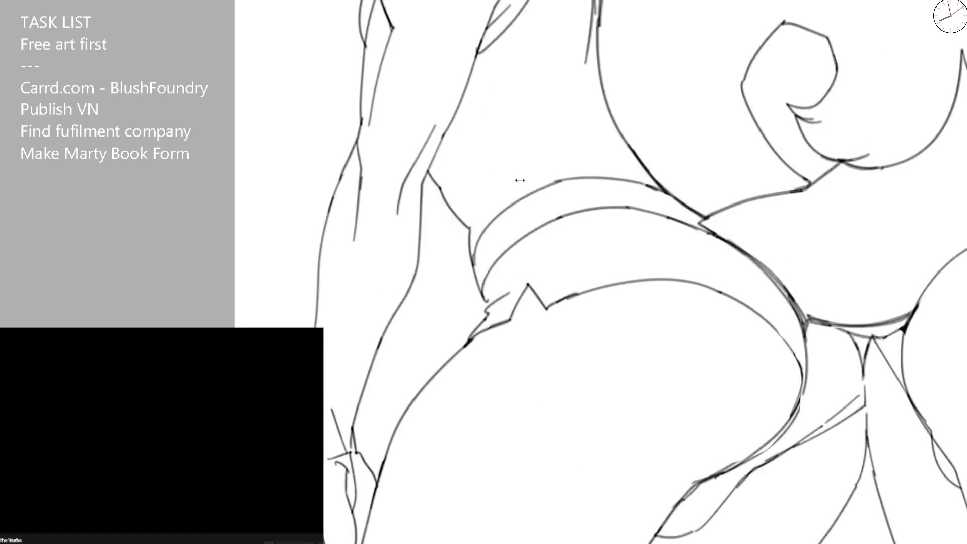
- Erase the upper waistband curve and redraw it with a smaller brush, plus the left hip line
mouse_move(644, 193)
left_mouse_down()
mouse_move(484, 234)
mouse_move(474, 254)
left_mouse_up()
key("[")
left_click_drag(613, 205, 690, 212)
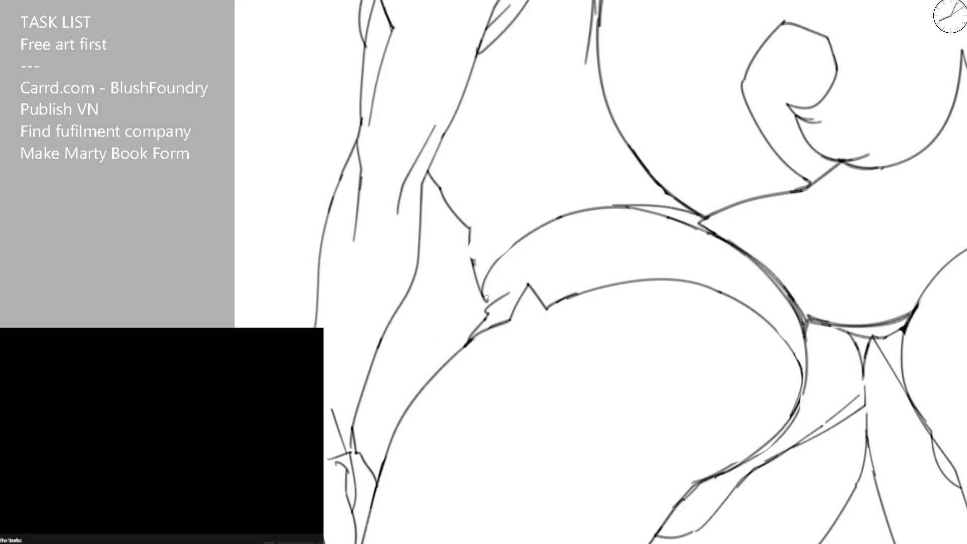
left_click_drag(488, 297, 580, 232)
key("ctrl+z")
left_click_drag(486, 294, 618, 212)
mouse_move(470, 230)
left_mouse_down()
mouse_move(486, 293)
mouse_move(508, 268)
mouse_move(627, 214)
left_mouse_up()
- Erase the inner waistband line and redraw the curve and pointed fold at the waistband corner
key("e")
key("e")
mouse_move(485, 306)
left_mouse_down()
mouse_move(528, 278)
mouse_move(515, 294)
mouse_move(543, 223)
left_mouse_up()
key("ctrl+z")
key("ctrl+z")
key("ctrl+z")
scroll(484, 307, "up", 1)
left_click_drag(483, 316, 524, 251)
key("ctrl+z")
left_click_drag(485, 320, 529, 250)
left_click_drag(491, 308, 534, 272)
left_click_drag(478, 330, 535, 267)
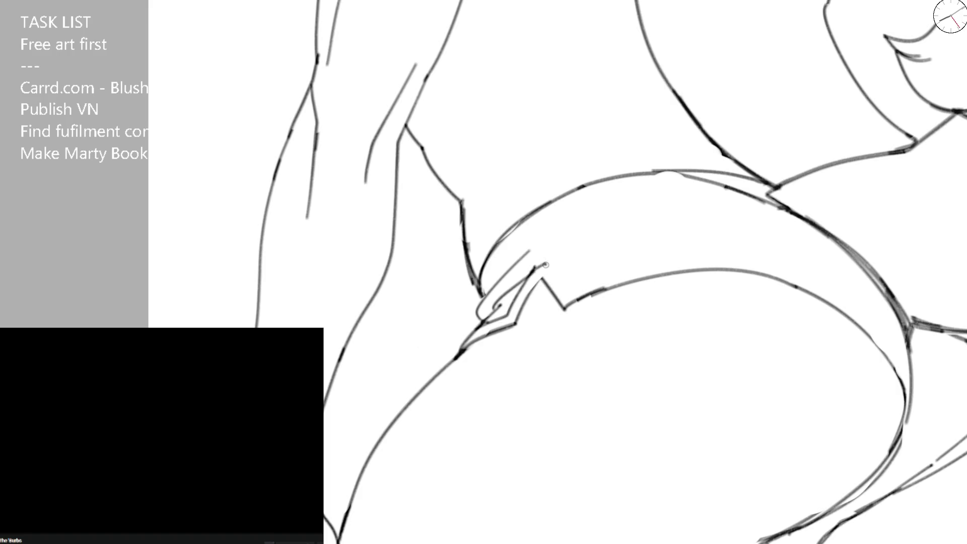
mouse_move(528, 275)
left_mouse_down()
mouse_move(566, 253)
mouse_move(565, 289)
left_mouse_up()
key("ctrl+z")
mouse_move(738, 265)
left_mouse_down()
mouse_move(570, 159)
mouse_move(518, 309)
left_mouse_up()
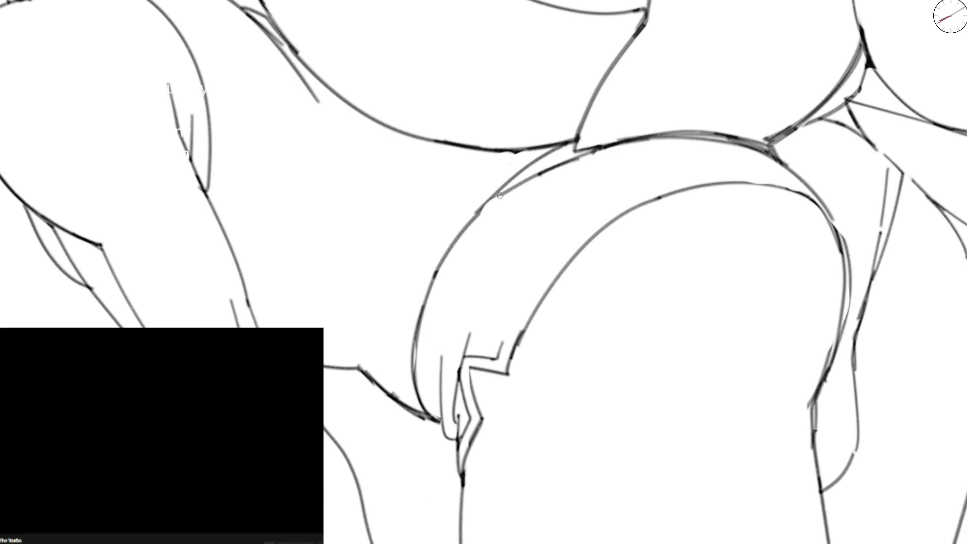
- Ink a long inner contour line along the shorts, redrawing it until it sits right
left_click_drag(502, 342, 579, 224)
key("ctrl+z")
left_click_drag(512, 320, 575, 244)
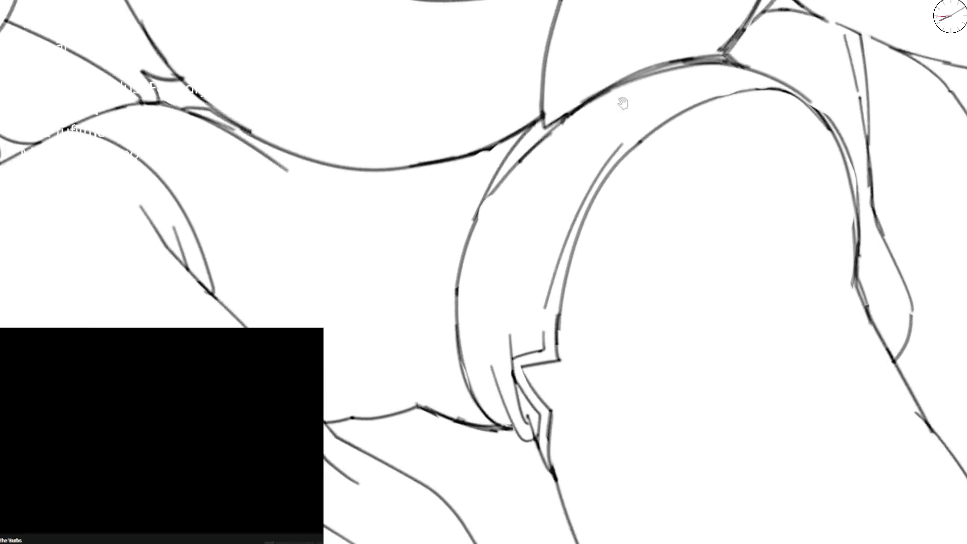
key("ctrl+z")
left_click_drag(520, 353, 603, 192)
key("ctrl+z")
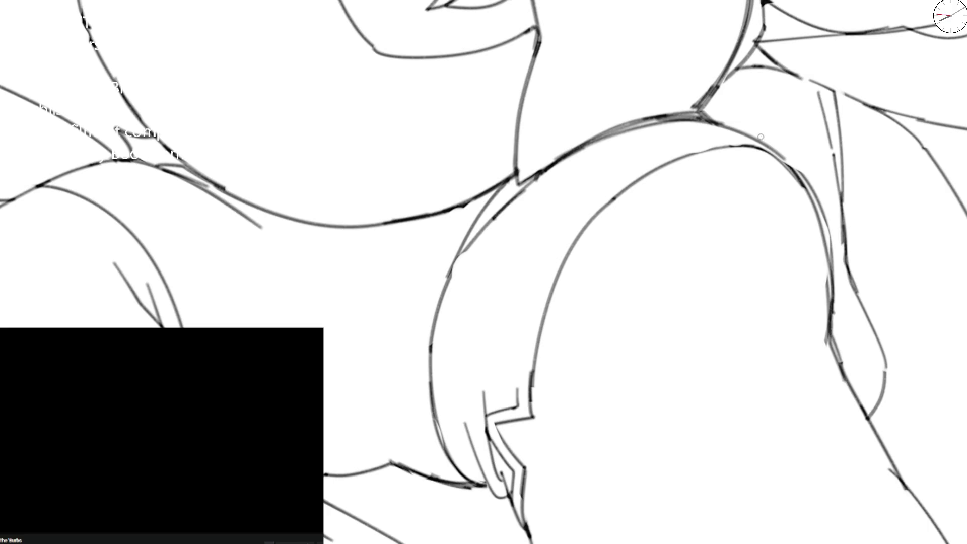
left_click_drag(520, 361, 551, 269)
key("ctrl+z")
mouse_move(521, 368)
left_mouse_down()
mouse_move(552, 267)
mouse_move(637, 166)
mouse_move(724, 137)
left_mouse_up()
- Trace the outer leg curve and ink the contour along the top of the shorts band
left_click_drag(443, 302, 536, 207)
key("ctrl+z")
mouse_move(448, 302)
left_mouse_down()
mouse_move(491, 237)
mouse_move(536, 207)
mouse_move(454, 226)
left_mouse_up()
key("5")
key("5")
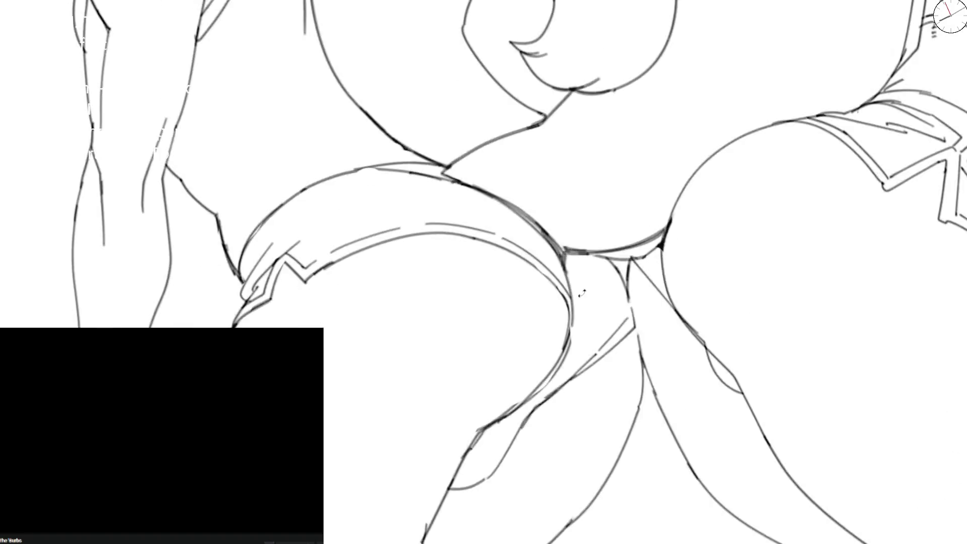
scroll(246, 258, "up", 3)
left_click_drag(245, 256, 351, 160)
left_click_drag(416, 139, 432, 132)
left_click_drag(229, 252, 471, 107)
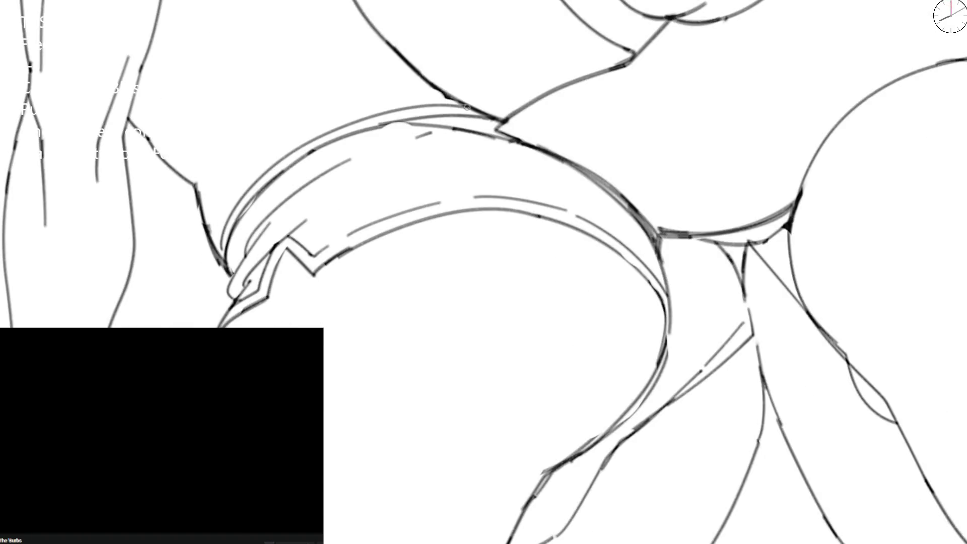
- Draw a long curved contour with parallel lines beside it and a vertical contour to its left
scroll(232, 95, "up", 3)
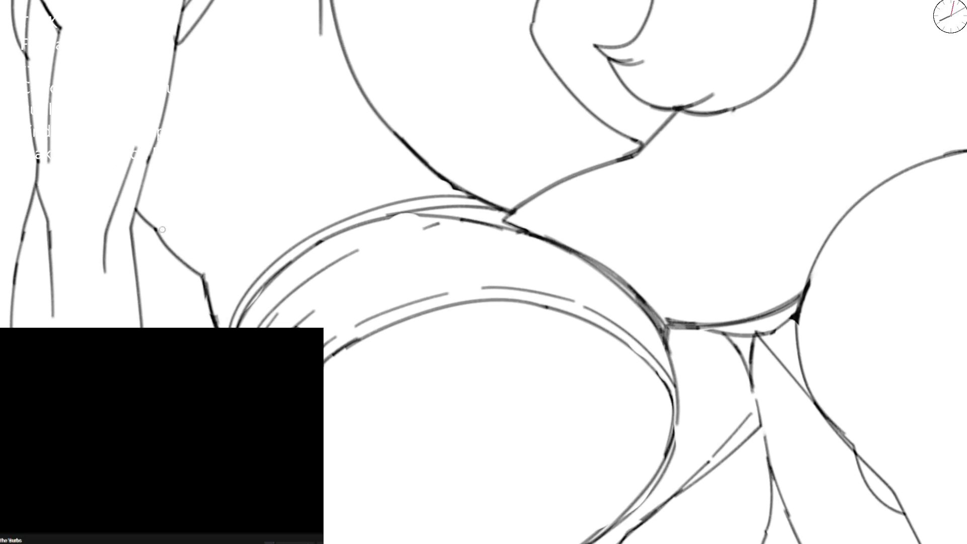
left_click_drag(145, 208, 361, 86)
key("ctrl+z")
mouse_move(141, 184)
left_mouse_down()
mouse_move(336, 56)
mouse_move(298, 41)
mouse_move(295, 49)
left_mouse_up()
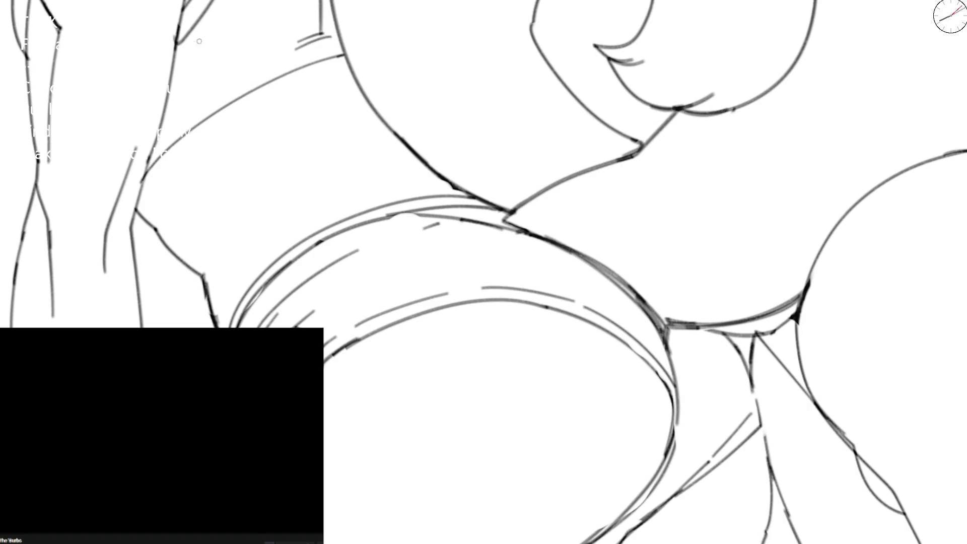
left_click_drag(208, 9, 177, 49)
left_click_drag(151, 152, 238, 85)
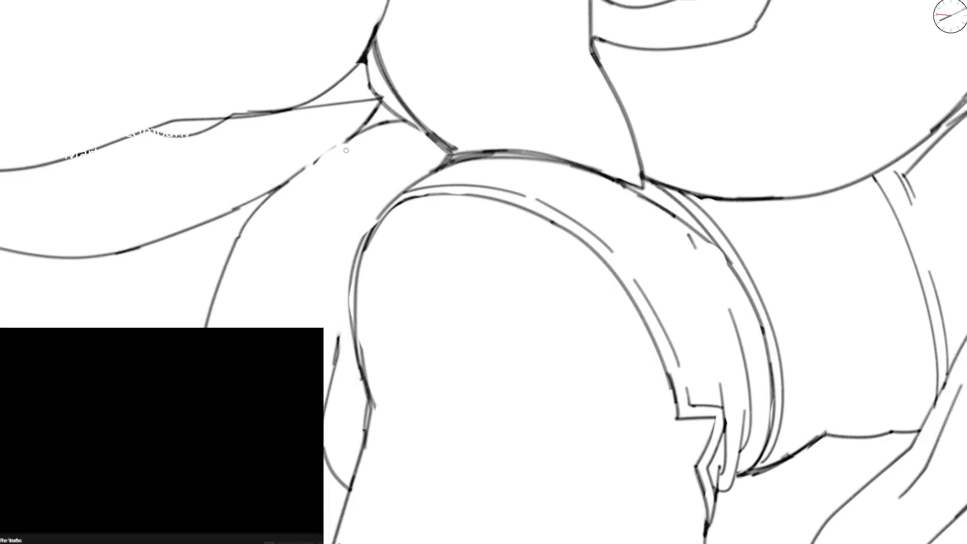
mouse_move(339, 342)
left_mouse_down()
mouse_move(330, 127)
mouse_move(337, 337)
mouse_move(335, 161)
mouse_move(340, 241)
left_mouse_up()
- Redraw the vertical line and ink the diagonal and apex of the shorts' V notch
key("ctrl+z")
key("ctrl+z")
key("ctrl+z")
mouse_move(346, 136)
left_mouse_down()
mouse_move(335, 204)
mouse_move(339, 343)
left_mouse_up()
mouse_move(386, 201)
left_mouse_down()
mouse_move(364, 243)
mouse_move(449, 151)
mouse_move(352, 227)
left_mouse_up()
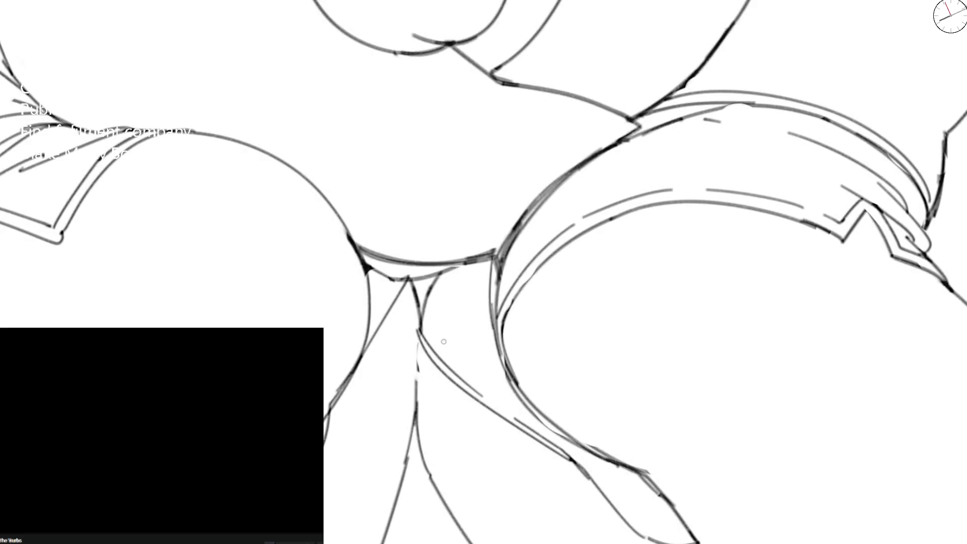
key("ctrl+z")
left_click_drag(377, 324, 395, 280)
mouse_move(336, 210)
left_mouse_down()
mouse_move(374, 344)
mouse_move(402, 277)
mouse_move(421, 316)
left_mouse_up()
key("ctrl+z")
key("ctrl+z")
key("ctrl+z")
mouse_move(390, 276)
left_mouse_down()
mouse_move(409, 280)
mouse_move(422, 335)
mouse_move(355, 372)
mouse_move(402, 278)
left_mouse_up()
key("ctrl+z")
left_click_drag(367, 337, 390, 289)
key("ctrl+0")
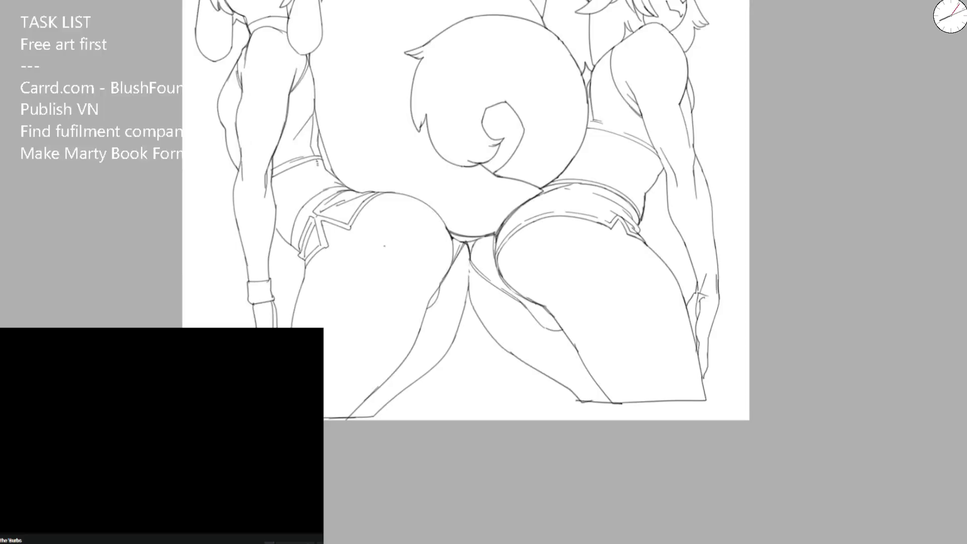
key("ctrl+0")
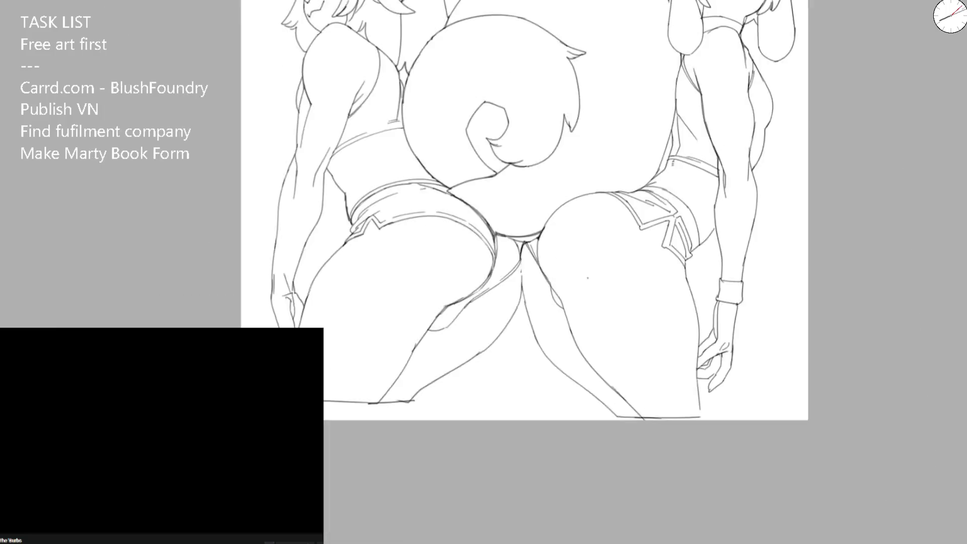
- Ink the parallel crotch lines running down from the crotch point and the upper right curve
scroll(505, 218, "up", 5)
scroll(505, 217, "up", 2)
key("ctrl+z")
key("ctrl+z")
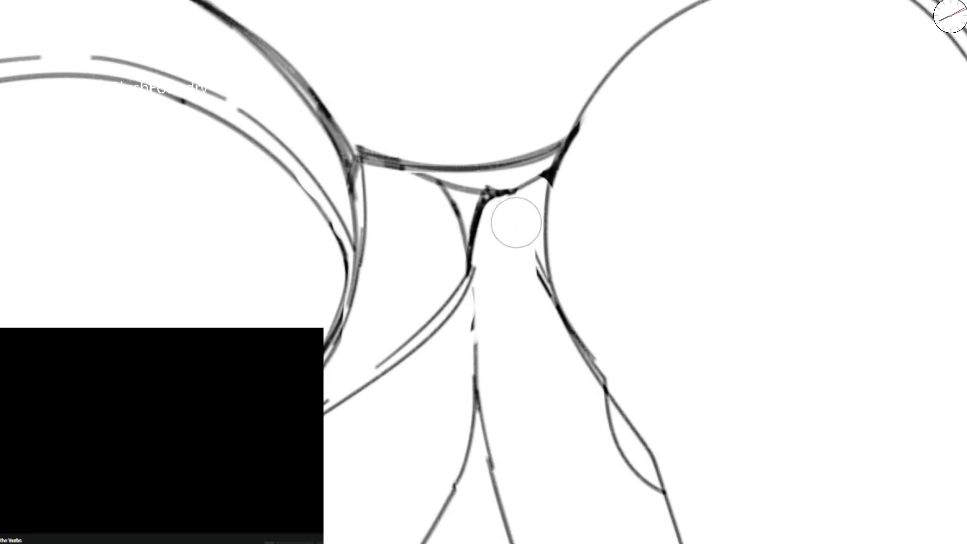
left_click_drag(503, 190, 561, 290)
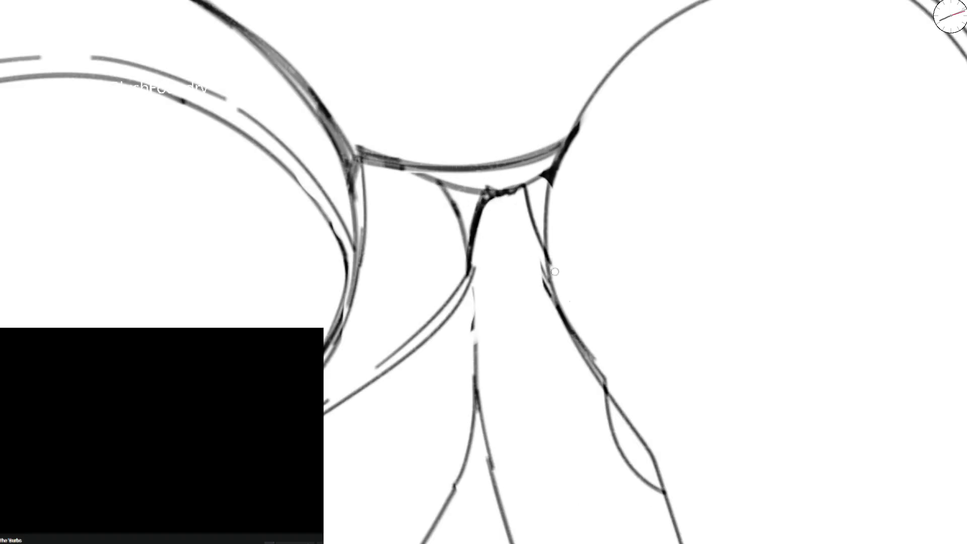
left_click_drag(499, 303, 535, 214)
left_click_drag(487, 322, 525, 213)
left_click_drag(511, 284, 649, 201)
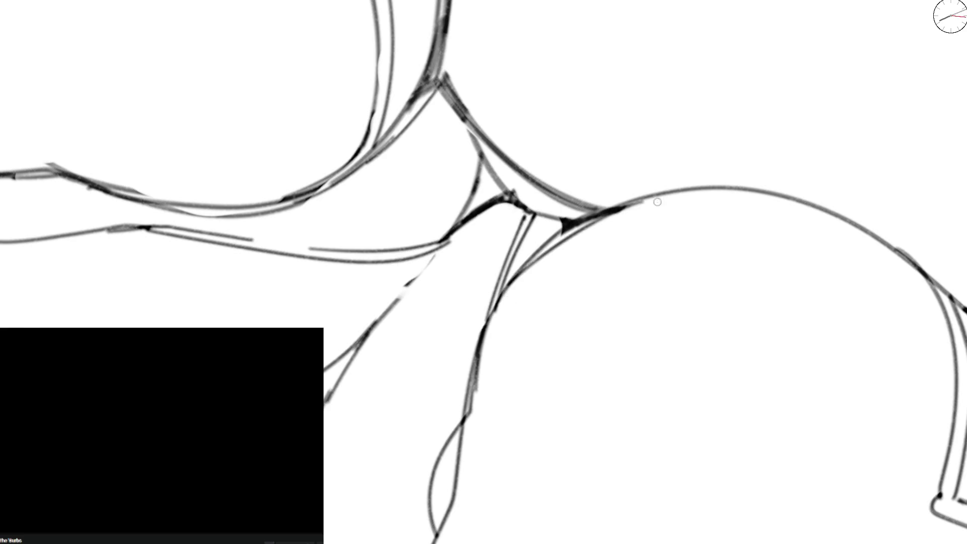
key("ctrl+0")
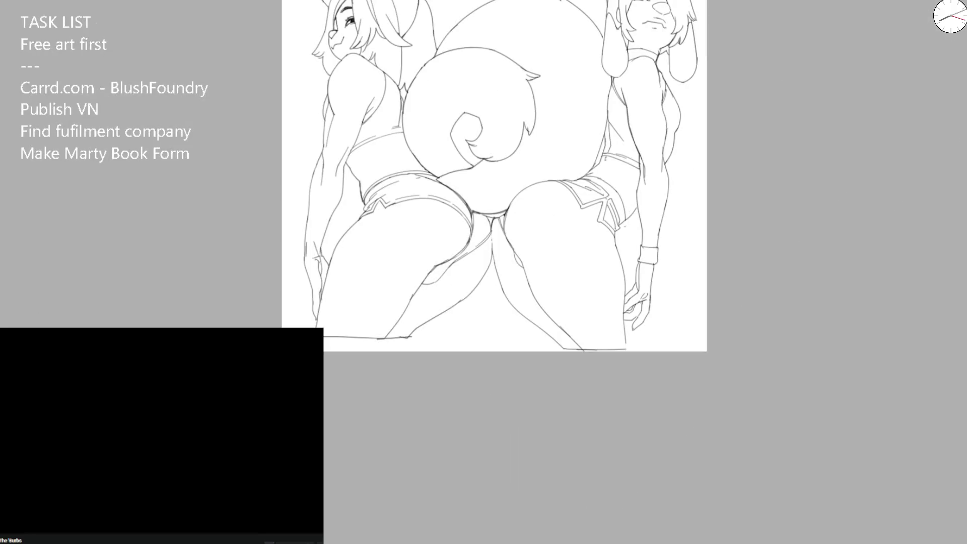
- Zoom in and darken the crotch lines and junction with short pen strokes, adding a new curved line
scroll(495, 266, "up", 2)
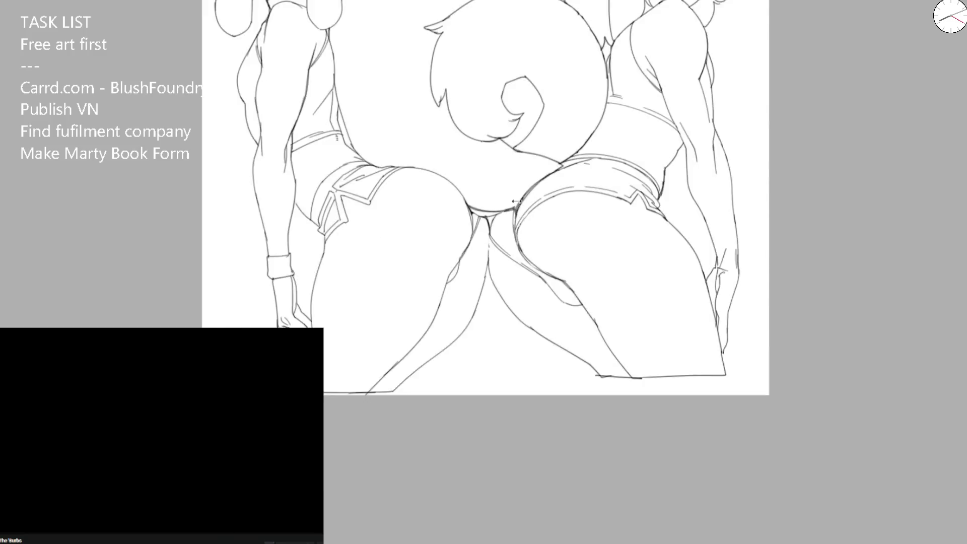
scroll(495, 266, "up", 5)
left_click_drag(466, 230, 481, 308)
mouse_move(493, 216)
left_mouse_down()
mouse_move(478, 282)
mouse_move(479, 247)
left_mouse_up()
left_click_drag(527, 204, 488, 298)
left_click_drag(486, 226, 479, 317)
left_click_drag(484, 262, 473, 456)
- Add short dark strokes at the crotch, then undo them and the central crotch line
scroll(477, 241, "down", 7)
scroll(477, 240, "down", 4)
scroll(477, 240, "down", 2)
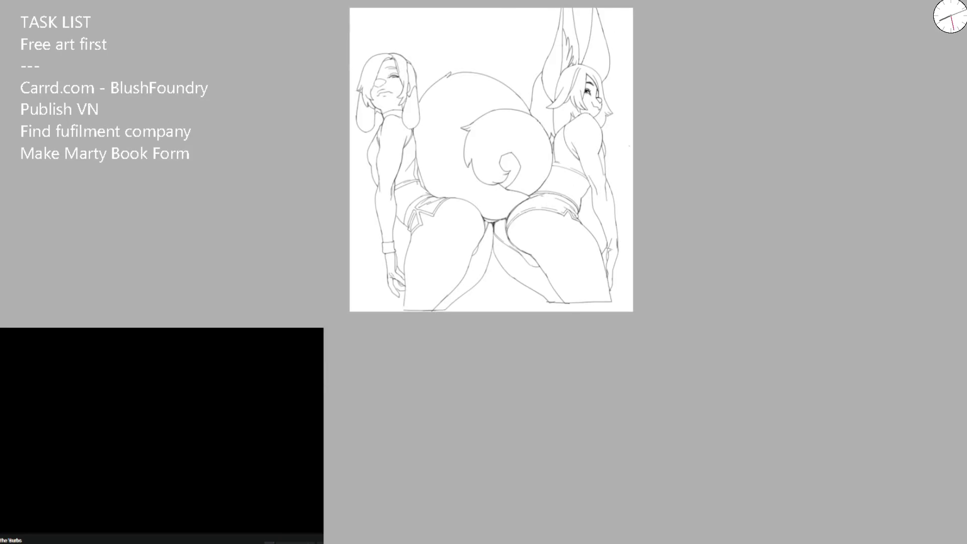
scroll(493, 209, "up", 5)
scroll(493, 208, "up", 3)
mouse_move(504, 289)
left_mouse_down()
mouse_move(501, 302)
mouse_move(513, 305)
mouse_move(541, 274)
mouse_move(506, 330)
mouse_move(535, 277)
mouse_move(506, 326)
mouse_move(507, 309)
mouse_move(532, 278)
left_mouse_up()
key("e")
key("ctrl+z")
key("ctrl+z")
- Mirror the canvas view horizontally to check the crotch area
scroll(600, 218, "down", 3)
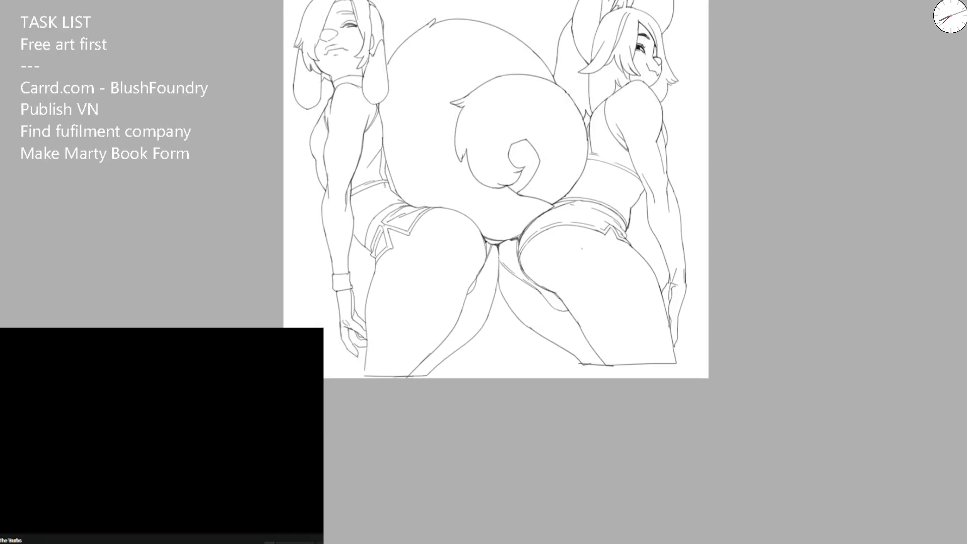
key("h")
scroll(398, 167, "up", 2)
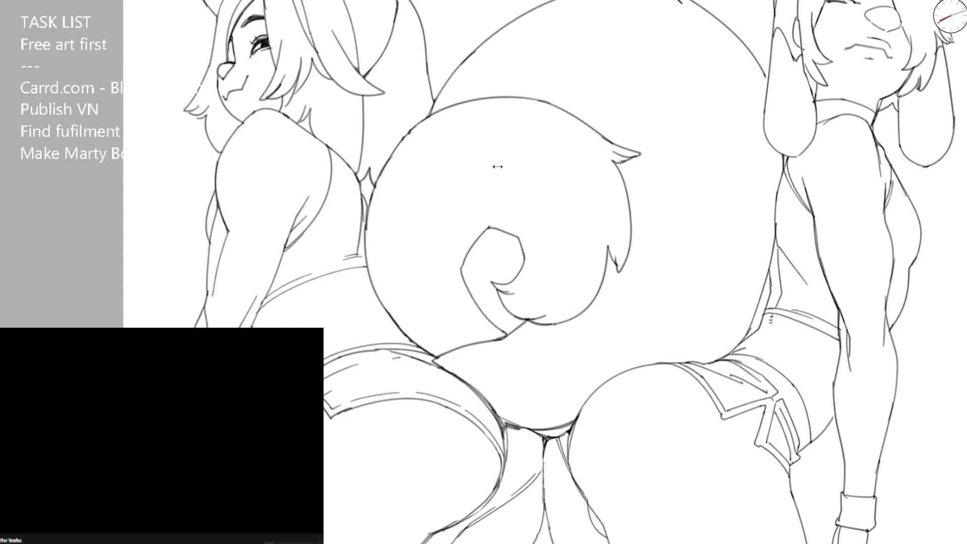
- Try drawing the upper tail outline with long strokes, undoing both attempts
scroll(399, 167, "up", 2)
scroll(398, 166, "up", 2)
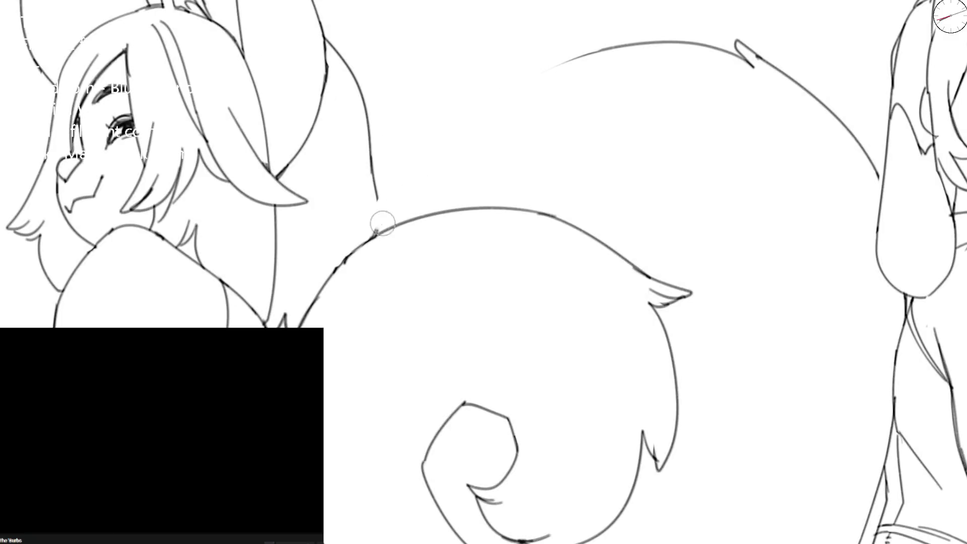
left_click_drag(609, 48, 418, 141)
scroll(464, 121, "down", 2)
key("ctrl+z")
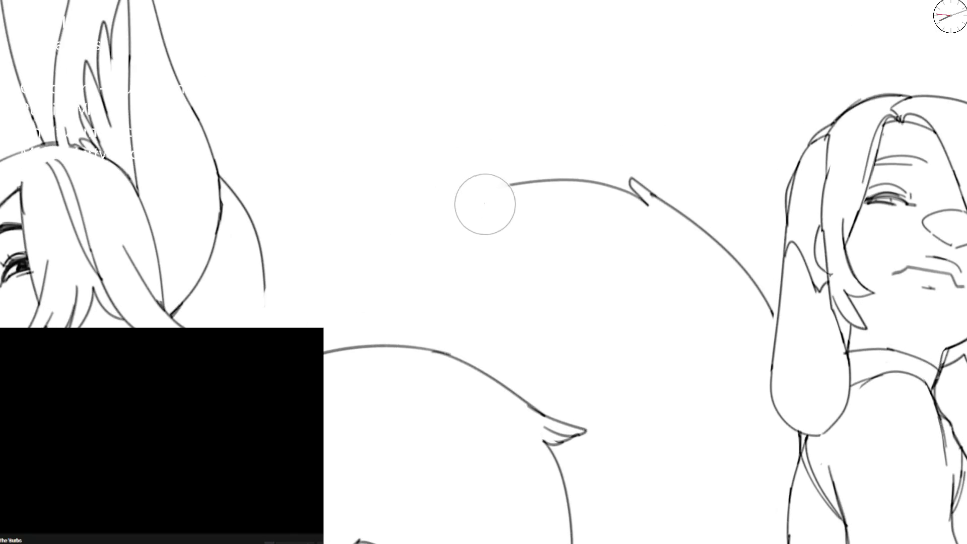
left_click_drag(537, 181, 272, 316)
key("ctrl+z")
- Flip the view back and draw a stroke along the tail outline, then straighten the view
key("m")
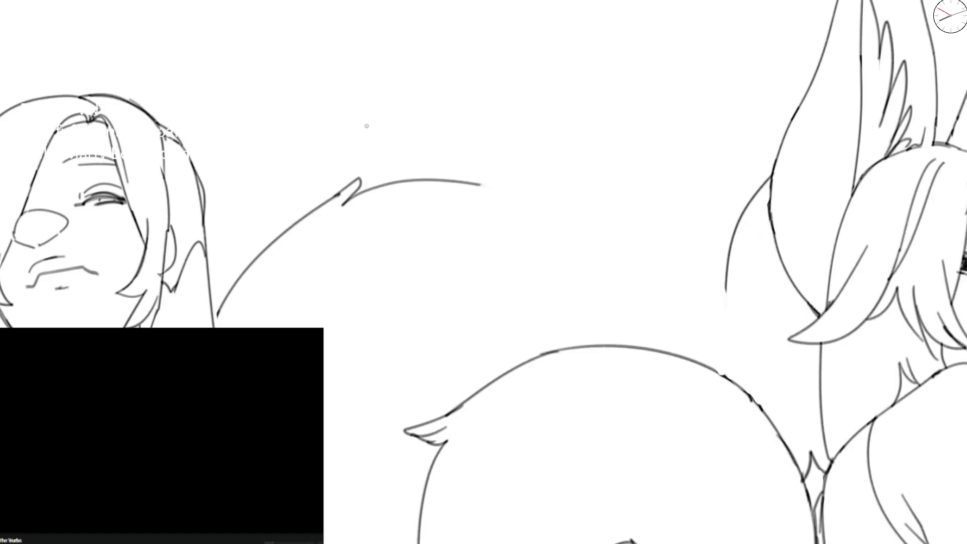
key("m")
mouse_move(426, 268)
left_mouse_down()
mouse_move(611, 124)
mouse_move(593, 138)
mouse_move(696, 123)
left_mouse_up()
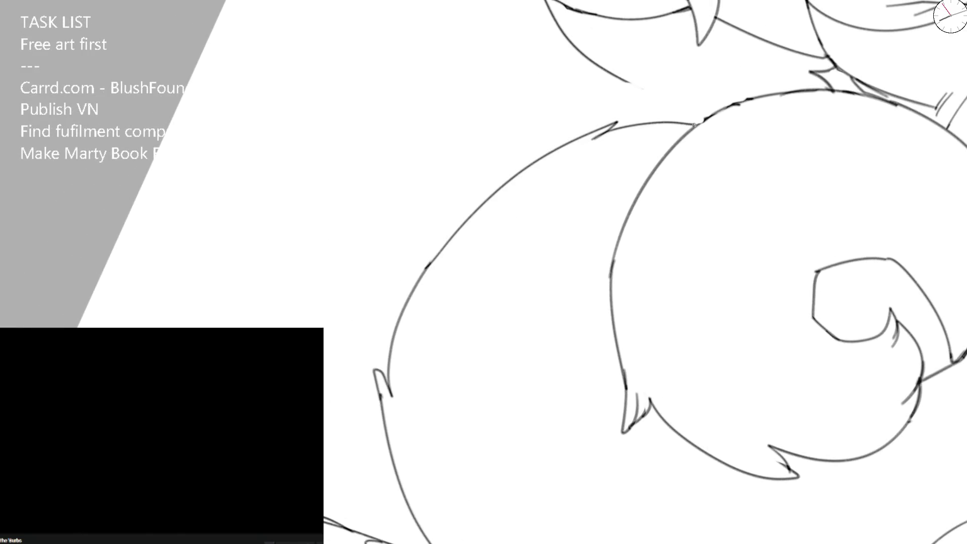
key("ctrl+0")
scroll(473, 335, "up", 5)
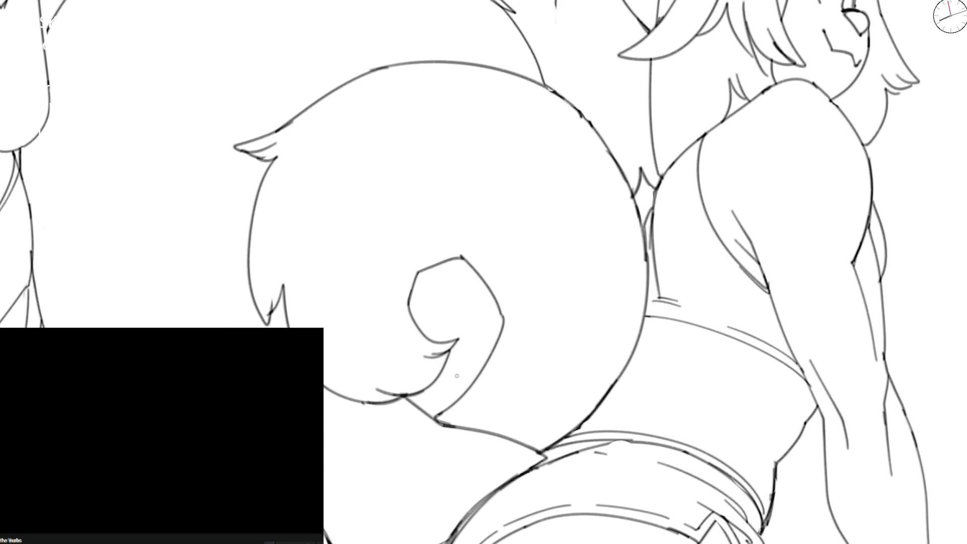
- Add a short stroke at the curl's bottom and a curved fur stroke inside the tail spiral
mouse_move(564, 114)
left_mouse_down()
mouse_move(492, 387)
mouse_move(424, 397)
mouse_move(470, 378)
left_mouse_up()
key("ctrl+z")
key("ctrl+z")
left_click_drag(417, 395, 469, 382)
mouse_move(410, 309)
left_mouse_down()
mouse_move(450, 300)
mouse_move(426, 298)
mouse_move(468, 270)
mouse_move(434, 298)
left_mouse_up()
key("ctrl+z")
key("ctrl+z")
key("ctrl+z")
key("ctrl+0")
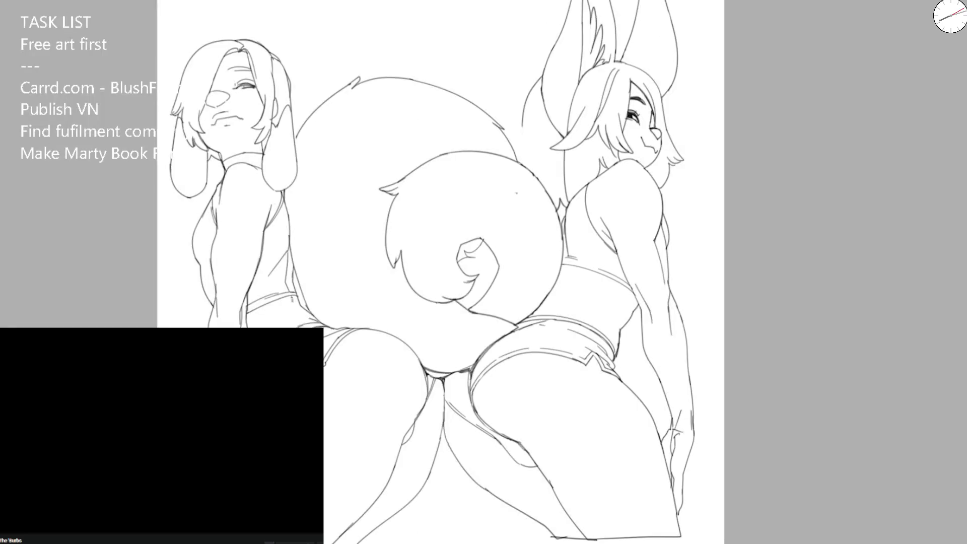
- Redraw the curved strokes inside the tail curl, erasing the right part of them
scroll(512, 238, "up", 2)
scroll(512, 239, "up", 4)
mouse_move(526, 256)
left_mouse_down()
mouse_move(457, 260)
mouse_move(529, 242)
left_mouse_up()
key("ctrl+z")
key("ctrl+z")
key("ctrl+z")
left_click_drag(456, 243, 525, 243)
key("e")
left_click(526, 237)
key("b")
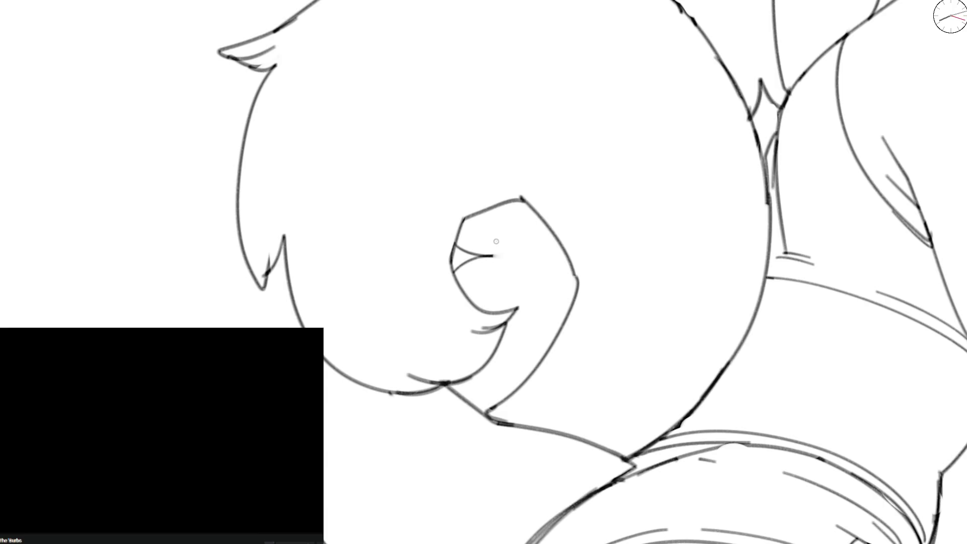
left_click_drag(471, 258, 521, 242)
- Zoom out and pan to bring the shoulders and tail spiral into view, then enlarge the brush
key("ctrl+minus")
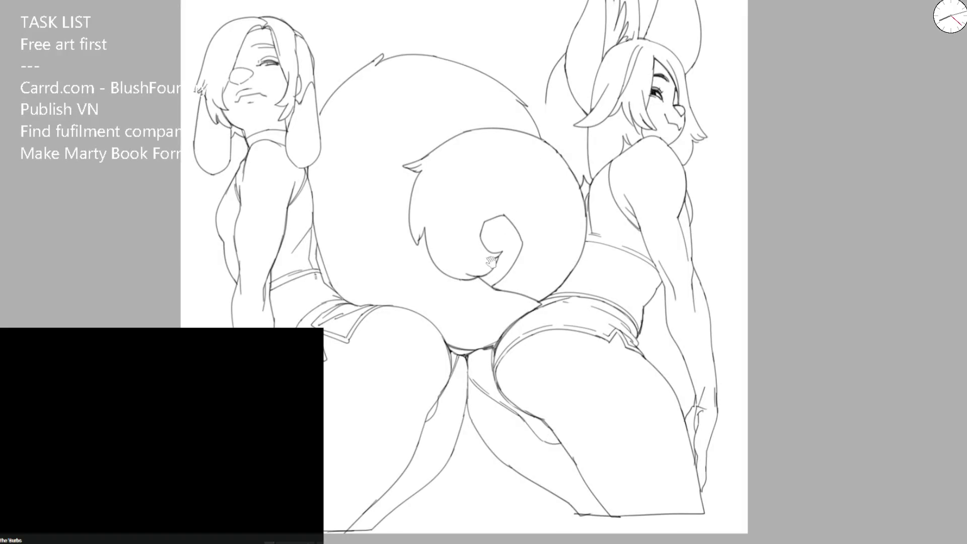
left_click_drag(492, 261, 496, 282)
scroll(314, 264, "up", 5)
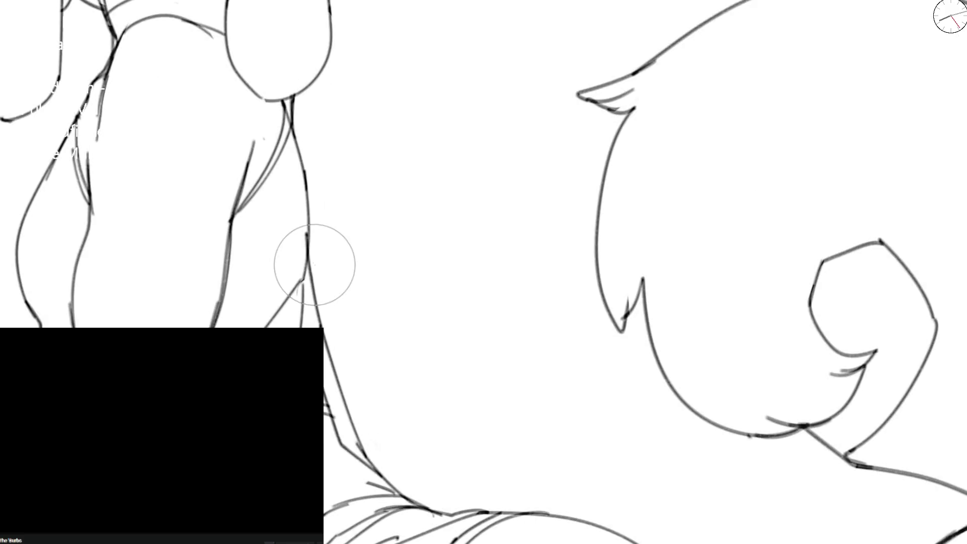
scroll(312, 147, "up", 5)
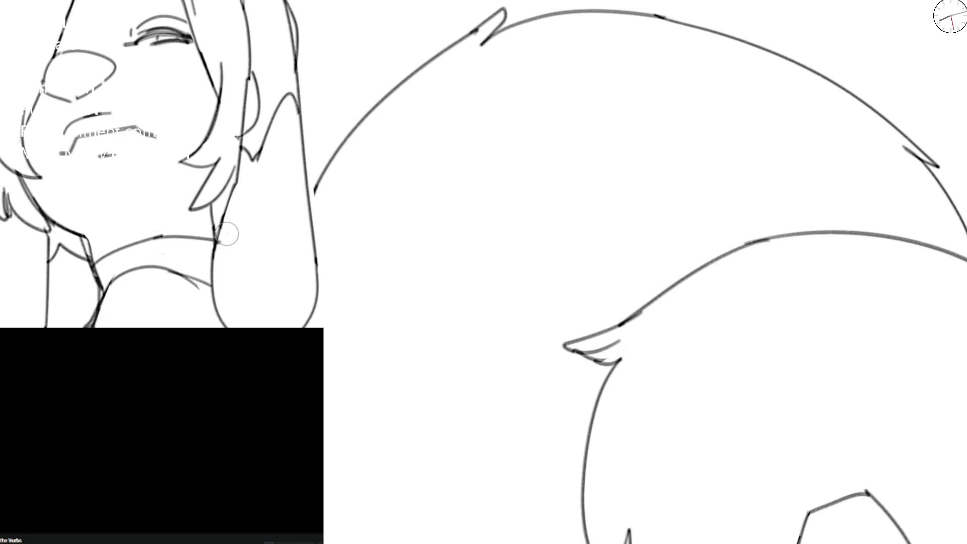
left_click_drag(334, 399, 304, 184)
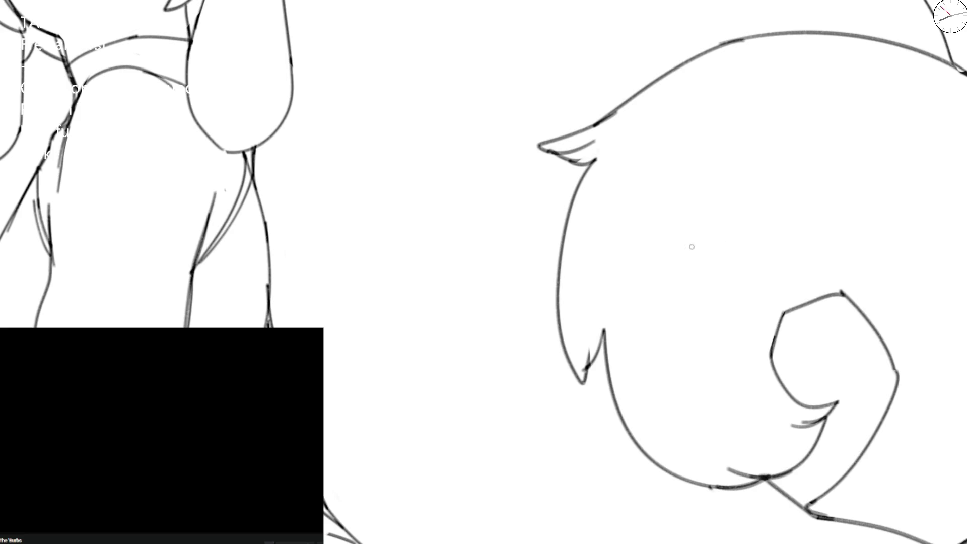
key("bracketright")
key("ctrl+0")
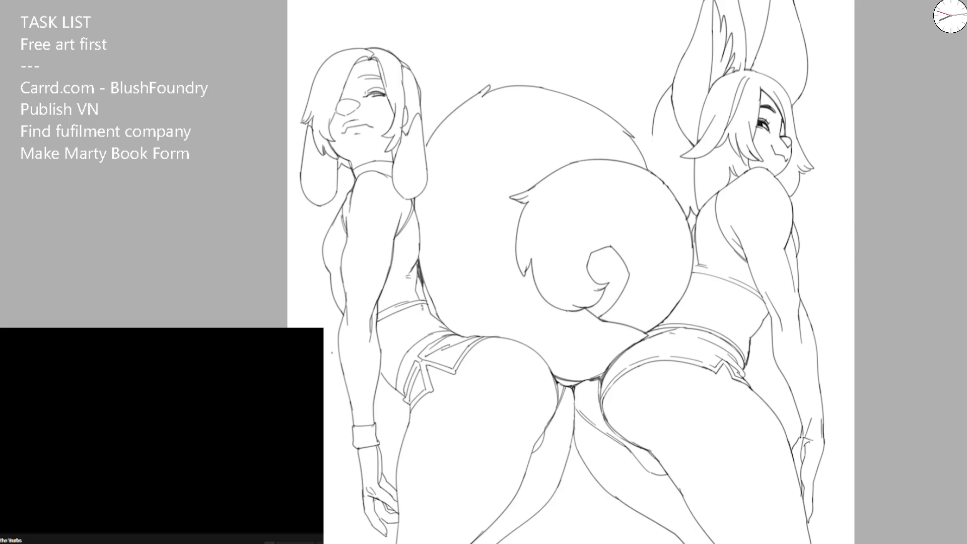
key("space")
scroll(592, 187, "up", 2)
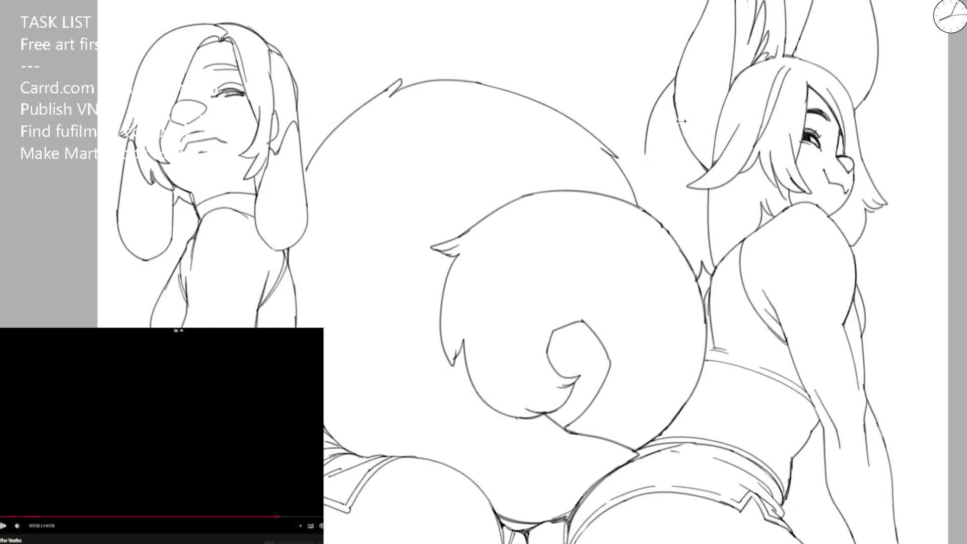
- Draw a curved line from the tail's upper edge down beside the hair, after two undone attempts
scroll(592, 187, "up", 5)
left_click_drag(592, 187, 564, 316)
key("ctrl+z")
left_click_drag(592, 187, 556, 293)
key("ctrl+z")
key("ctrl+z")
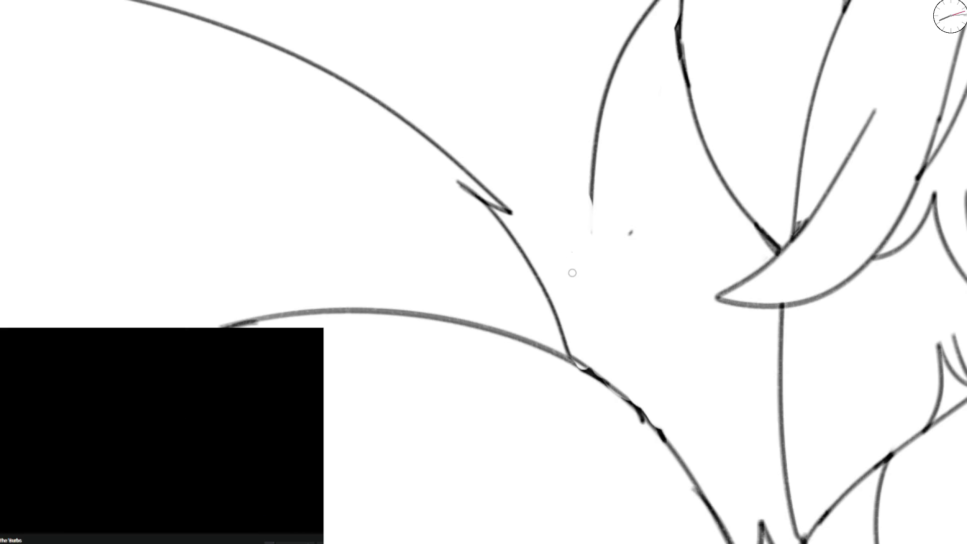
key("space")
mouse_move(590, 192)
left_mouse_down()
mouse_move(582, 276)
mouse_move(564, 330)
left_mouse_up()
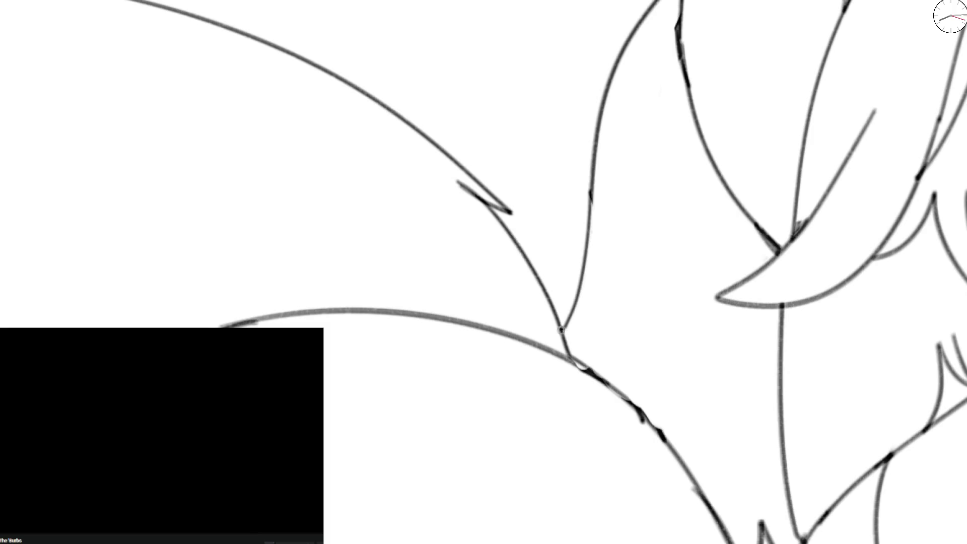